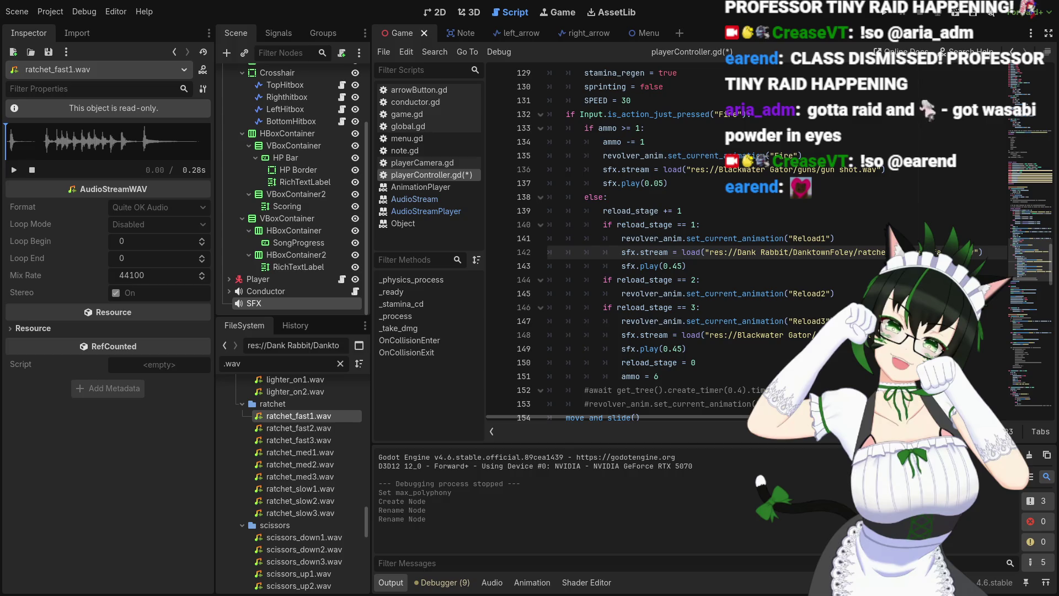
# Save playerController.gd and launch the game, which halts on the Nil 'stream' error at line 136
pyautogui.click(734, 265)
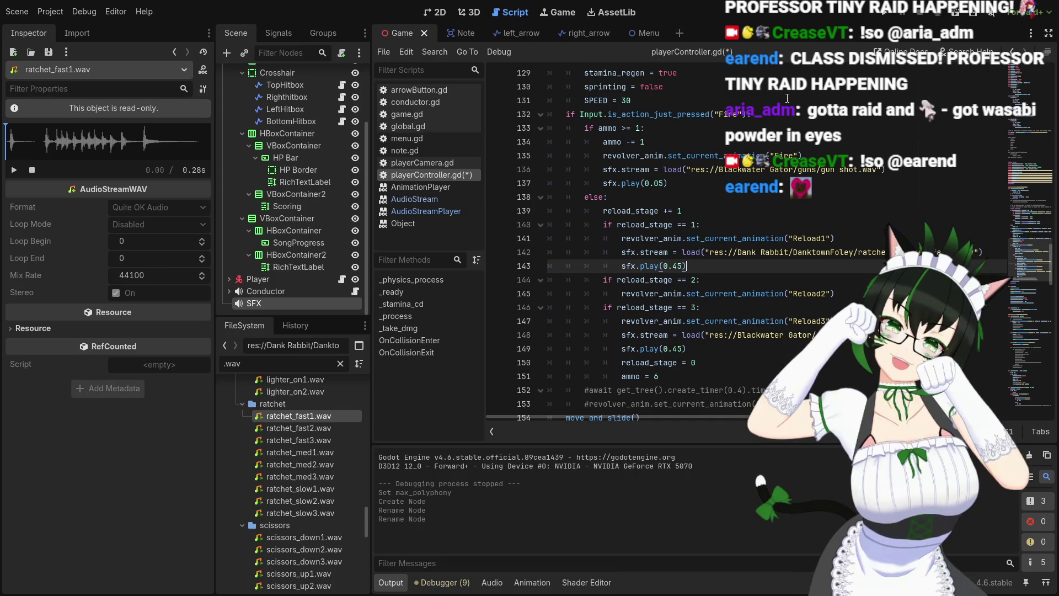
pyautogui.click(883, 16)
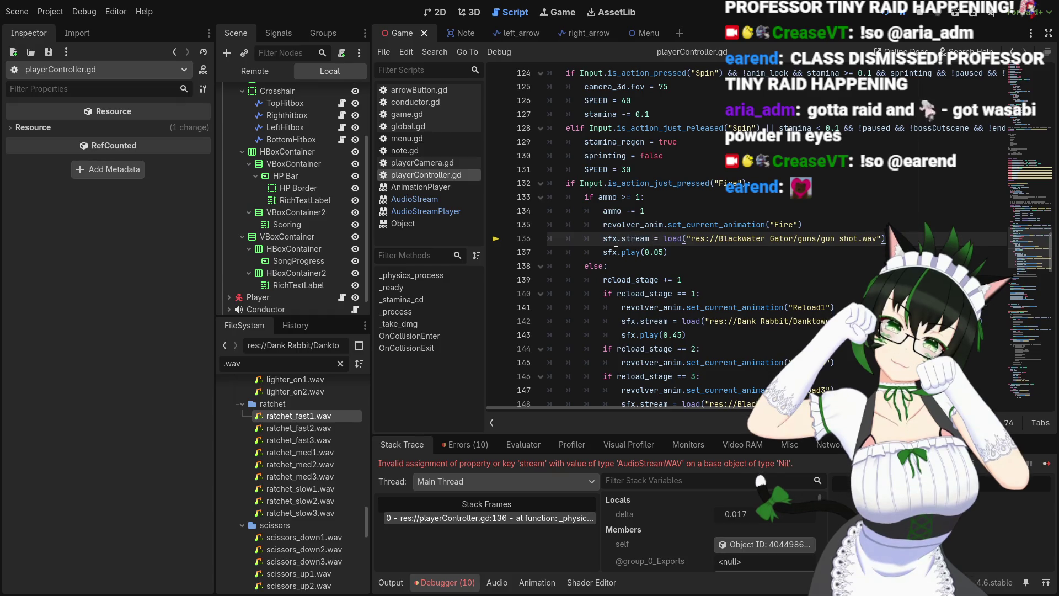
# Comment out the sfx lines 136 and 142 in playerController.gd
pyautogui.press('Home')
pyautogui.moveTo(624, 237)
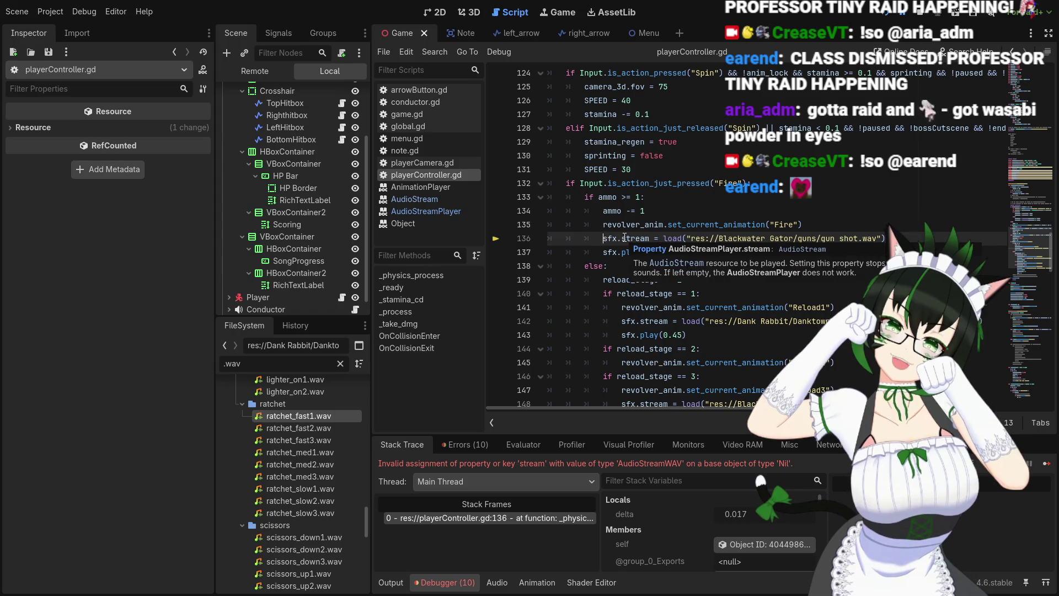
pyautogui.write('#')
pyautogui.click(604, 226)
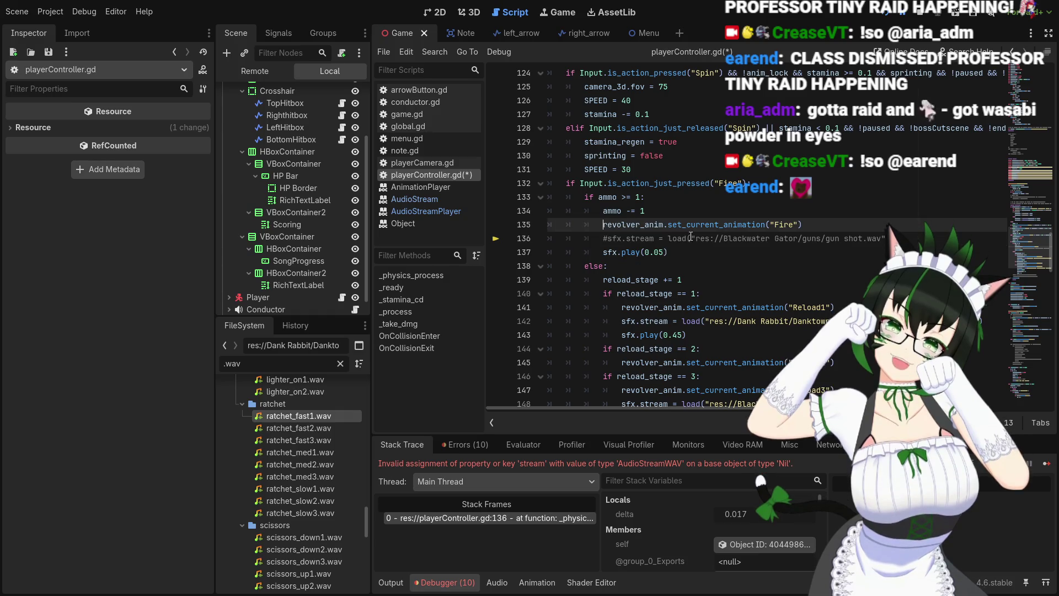
pyautogui.write('#')
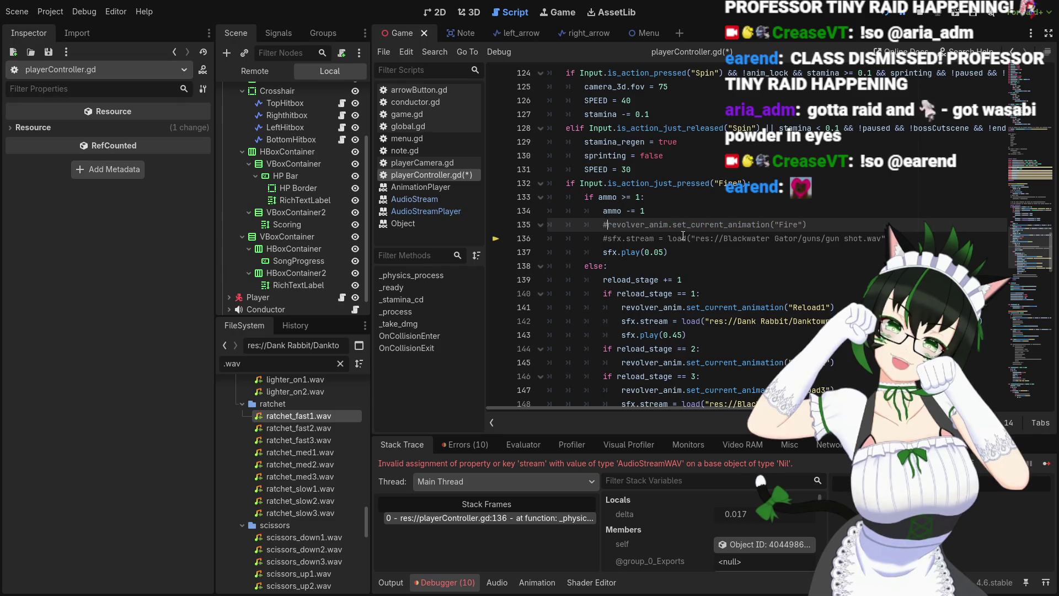
pyautogui.press('BackSpace')
pyautogui.scroll(-2, 621, 232)
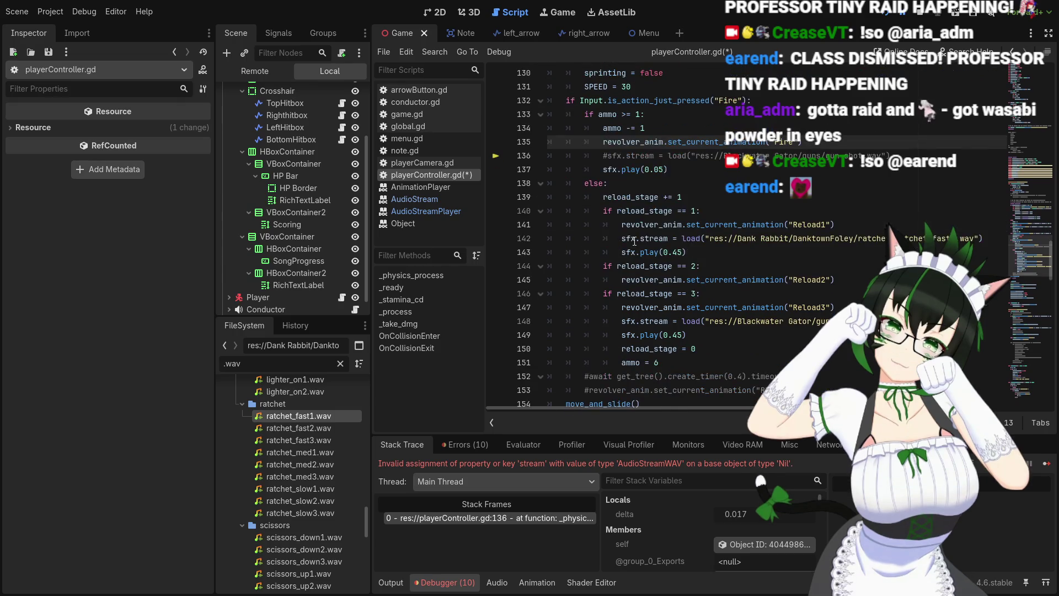
pyautogui.click(624, 238)
pyautogui.moveTo(631, 239)
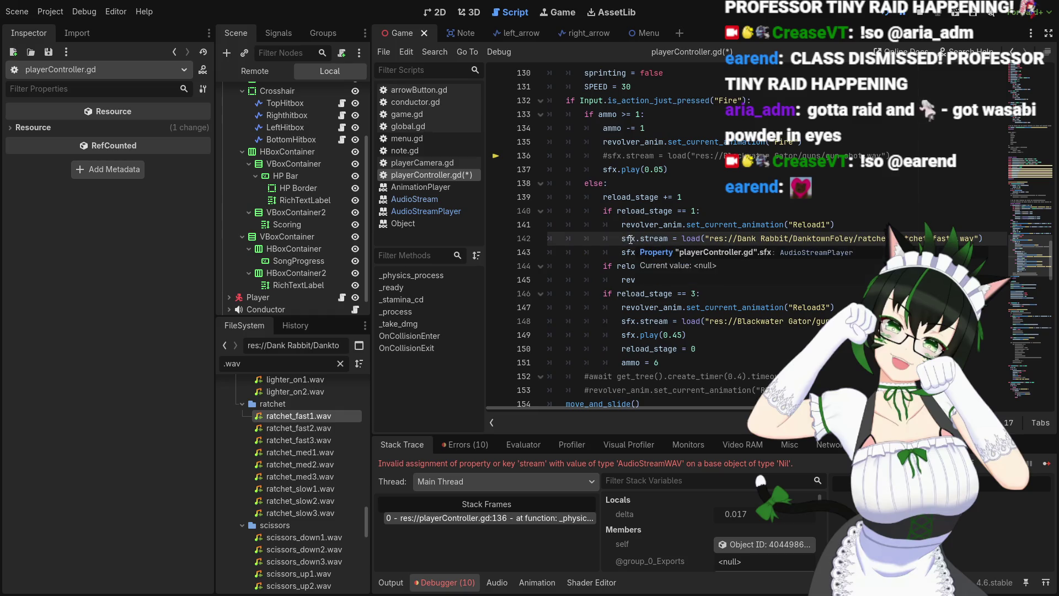
pyautogui.write('#')
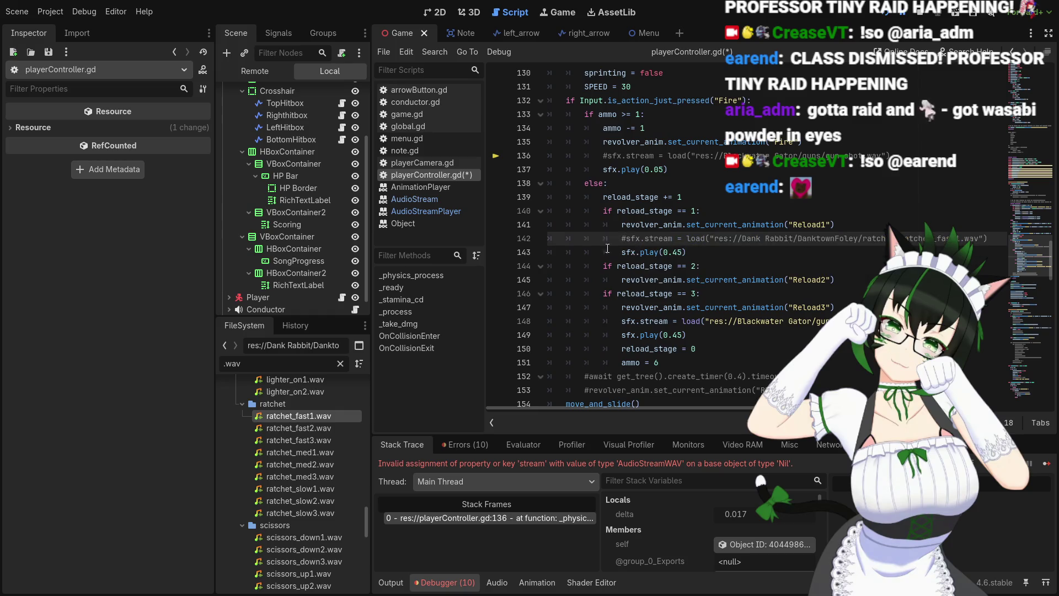
# Comment out sfx lines 148, 149, 143 and 137, save the script, and stop the game
pyautogui.click(623, 321)
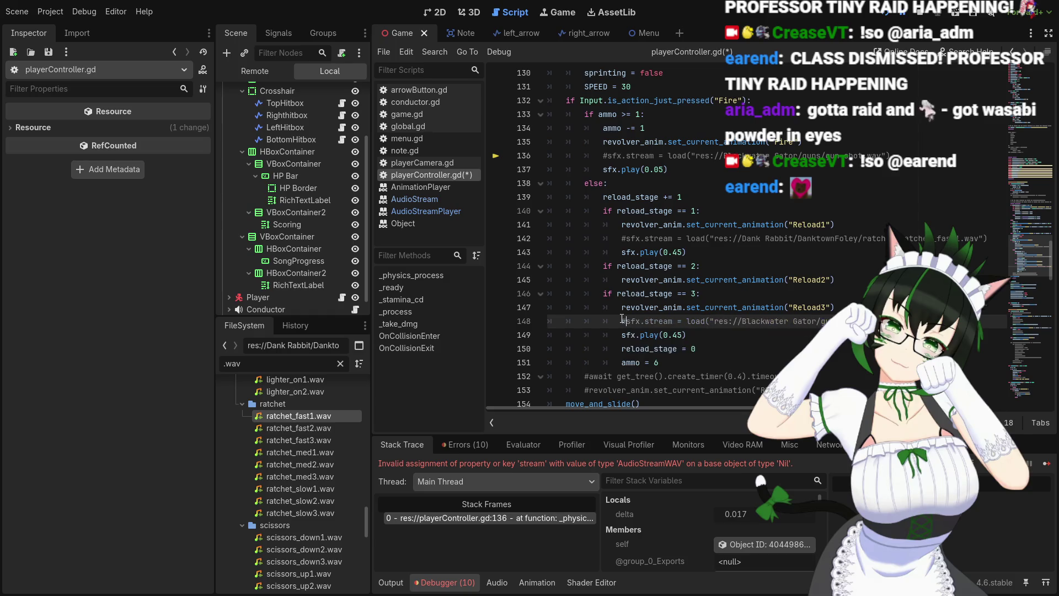
pyautogui.write('#')
pyautogui.press('Down')
pyautogui.write('#')
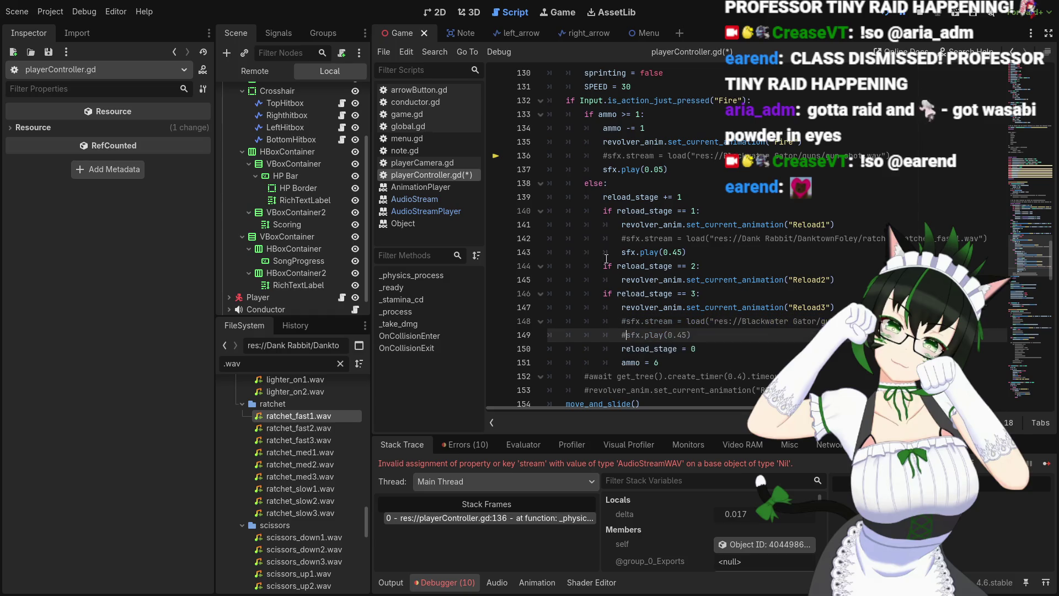
pyautogui.click(618, 252)
pyautogui.write('#')
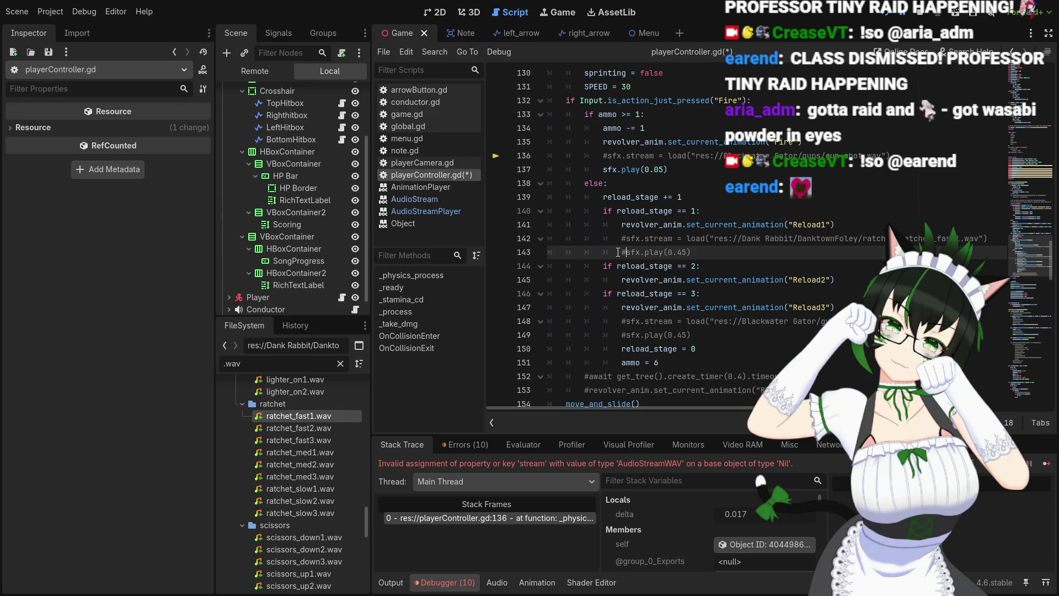
pyautogui.click(604, 170)
pyautogui.write('#')
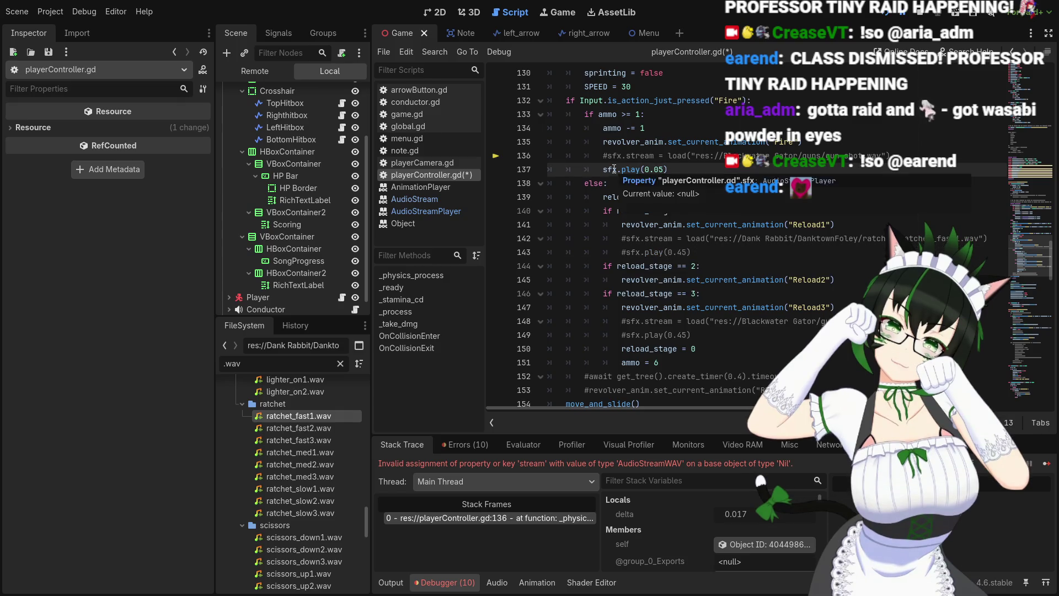
pyautogui.hotkey('ctrl', 's')
pyautogui.click(913, 14)
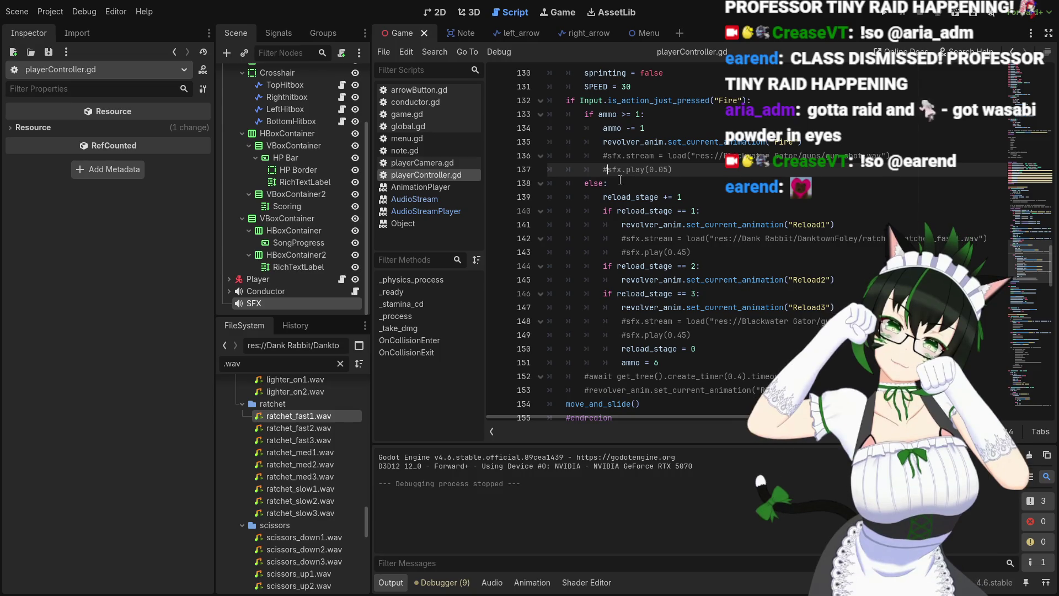
# Uncomment sfx lines 137, 136, 142 and 143 with Ctrl+K
pyautogui.hotkey('ctrl', 'k')
pyautogui.click(608, 154)
pyautogui.hotkey('ctrl', 'k')
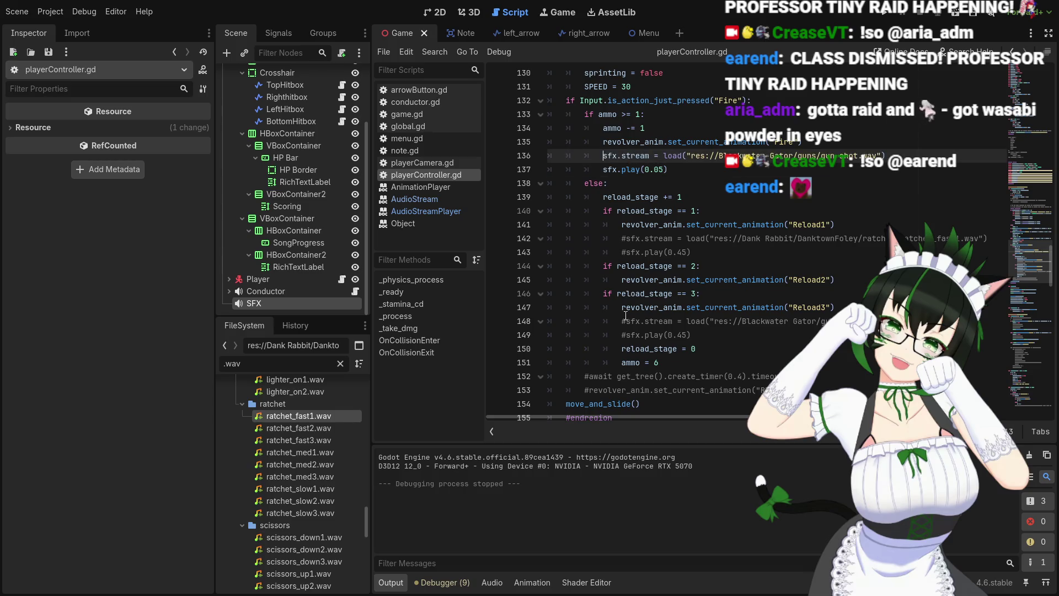
pyautogui.click(625, 240)
pyautogui.hotkey('ctrl', 'k')
pyautogui.click(627, 250)
pyautogui.hotkey('ctrl', 'k')
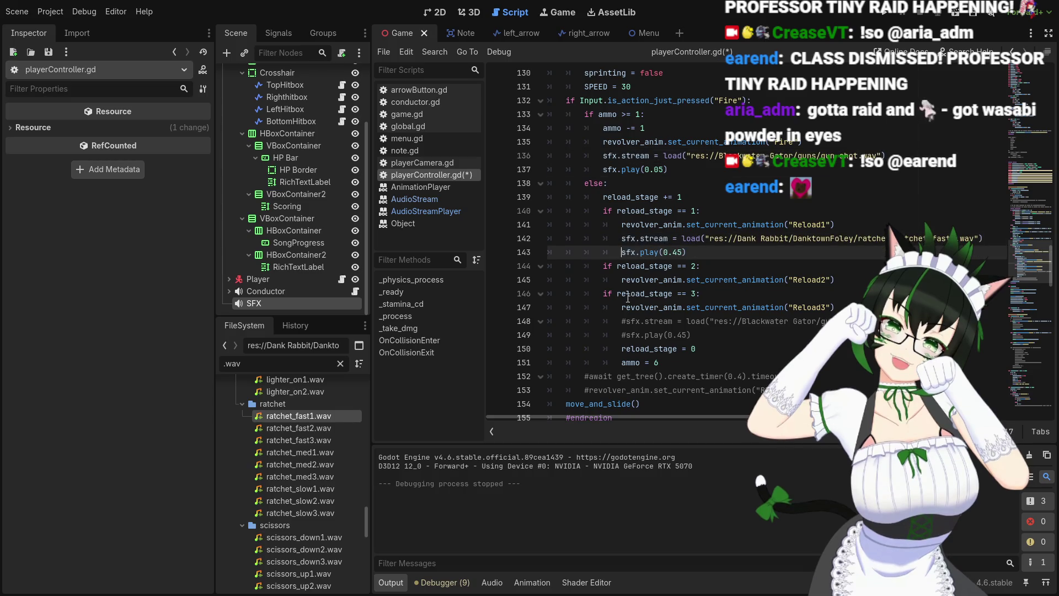
# Uncomment lines 148 and 149, save playerController.gd, and run the game with F5
pyautogui.click(626, 323)
pyautogui.hotkey('ctrl', 'k')
pyautogui.click(624, 334)
pyautogui.hotkey('ctrl', 'k')
pyautogui.click(713, 339)
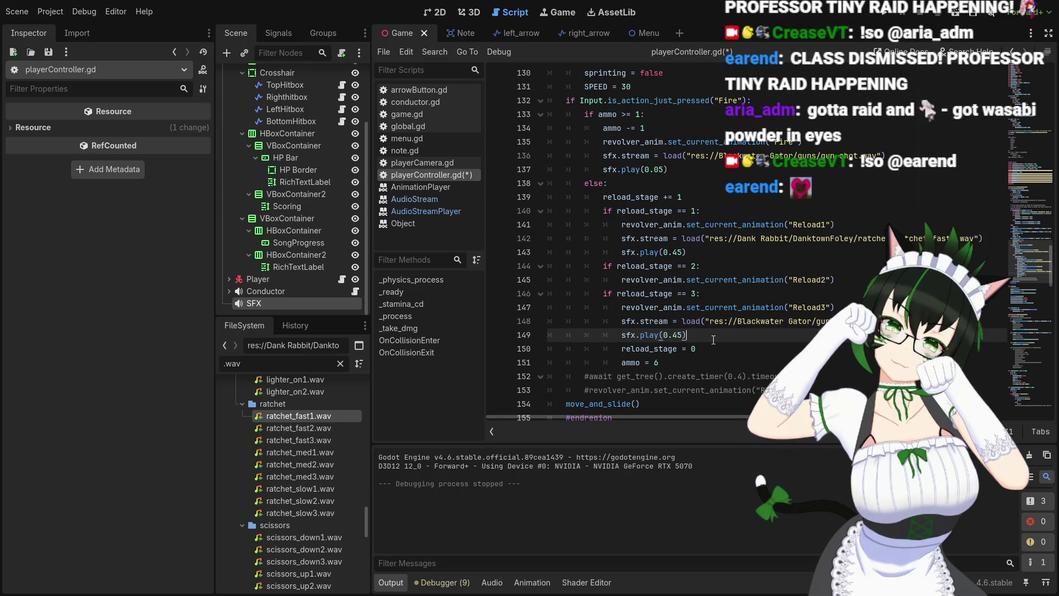
pyautogui.hotkey('ctrl', 's')
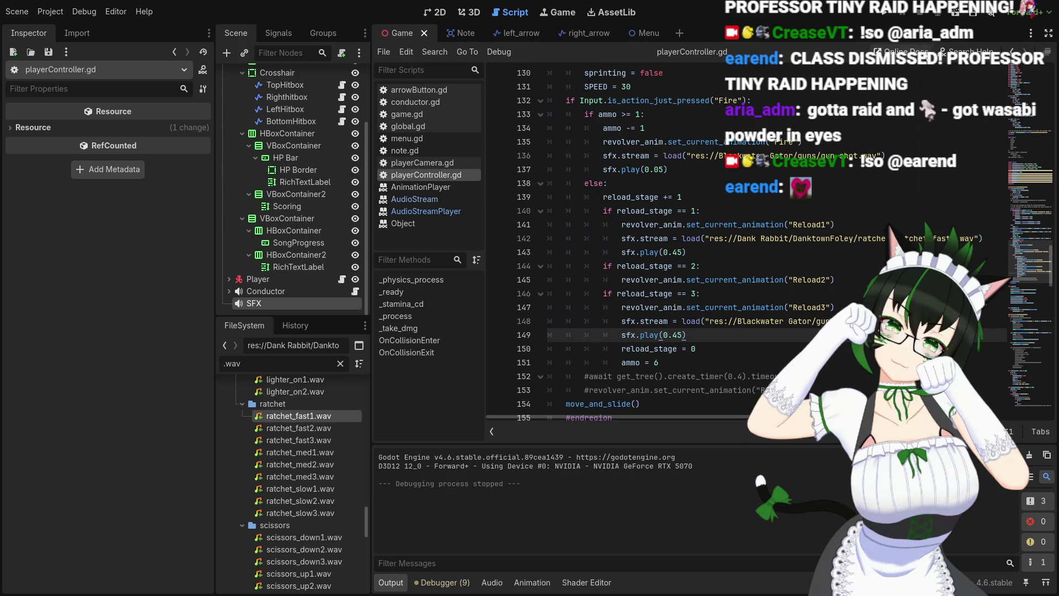
pyautogui.press('F5')
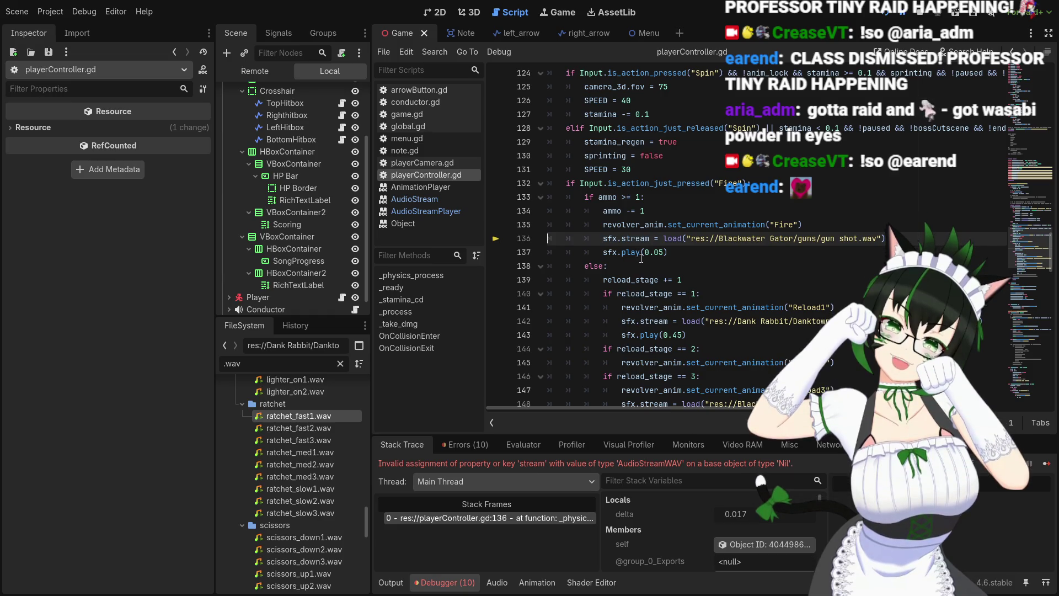
# Assign the SFX node to the Player's Sfx export, then stop the running game
pyautogui.scroll(2, 639, 260)
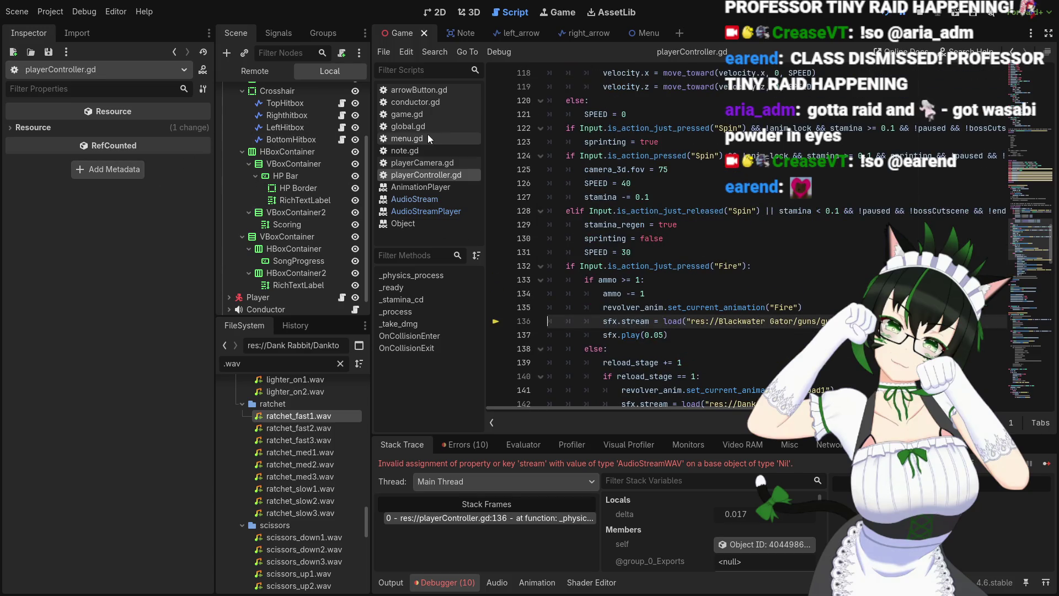
pyautogui.scroll(-1, 294, 214)
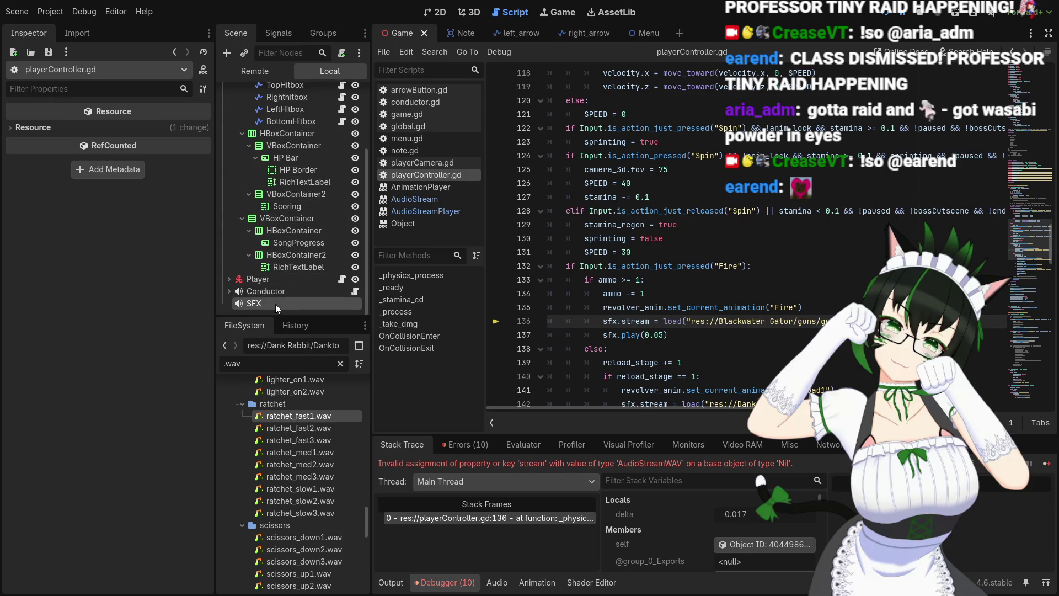
pyautogui.click(275, 304)
pyautogui.click(285, 279)
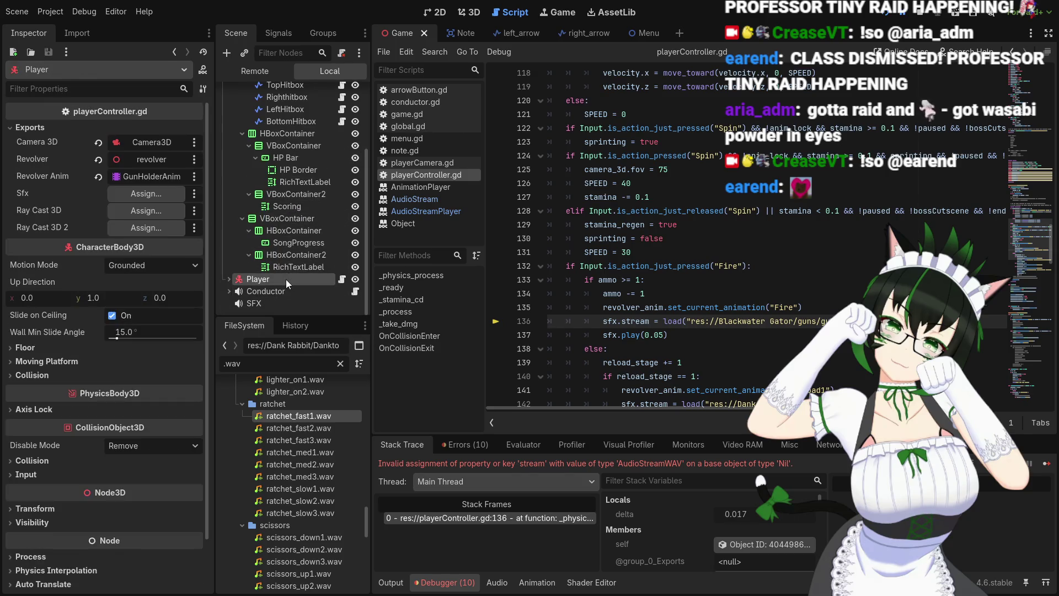
pyautogui.click(134, 194)
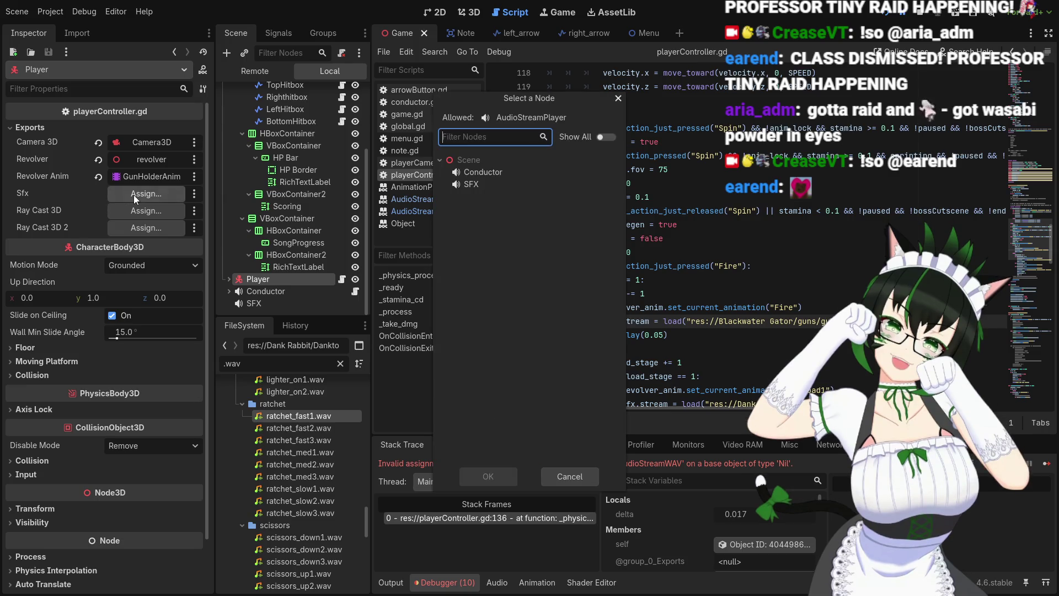
pyautogui.click(473, 184)
pyautogui.click(478, 478)
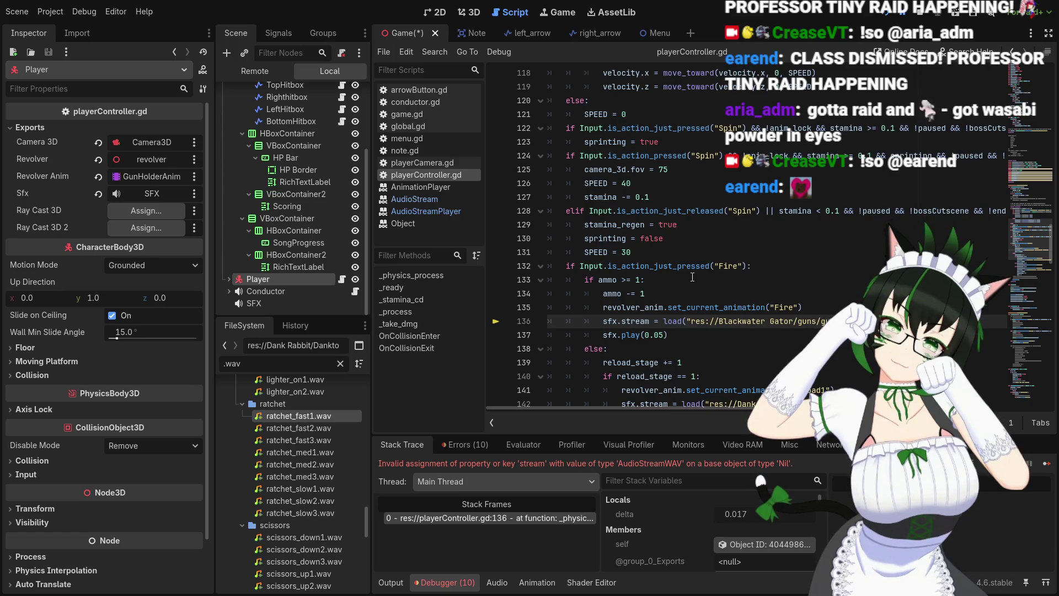
pyautogui.click(922, 21)
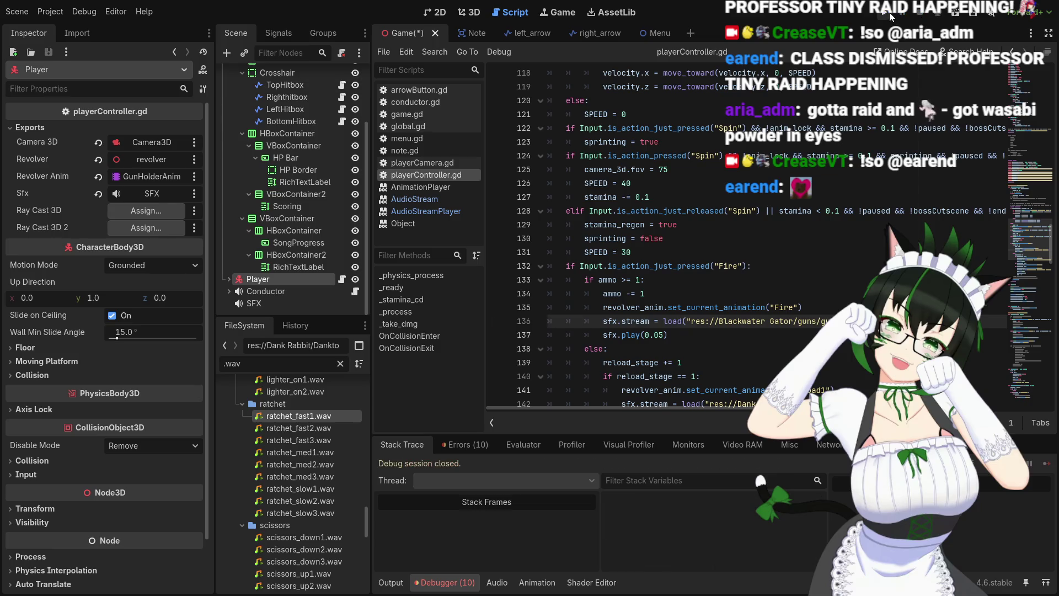
# Run the game again, review script lines 145 and 143, and open ratchet_fast1.wav in the Inspector
pyautogui.click(891, 17)
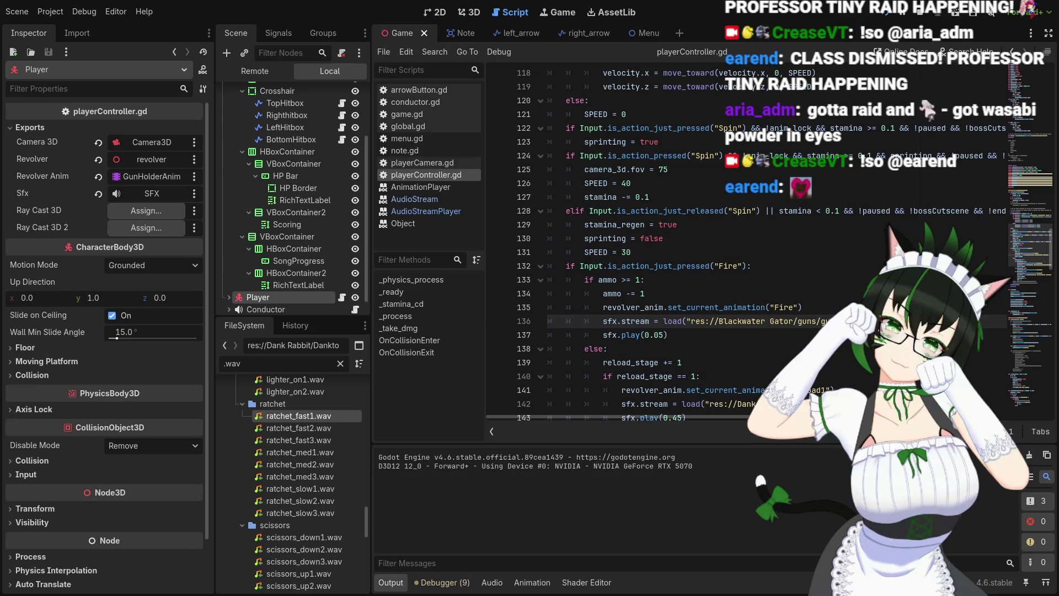
pyautogui.scroll(-4, 791, 330)
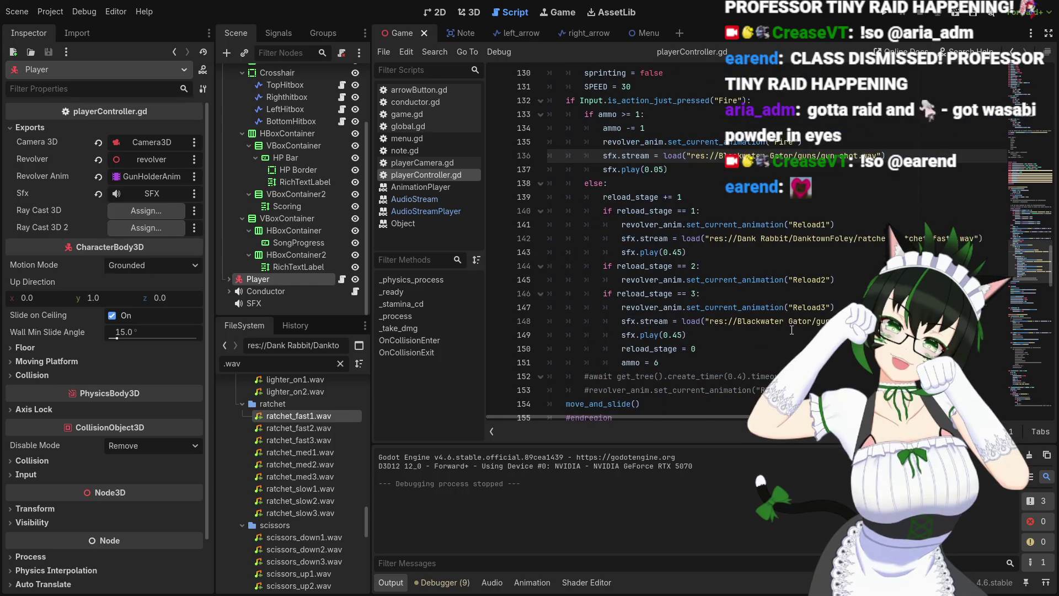
pyautogui.click(849, 279)
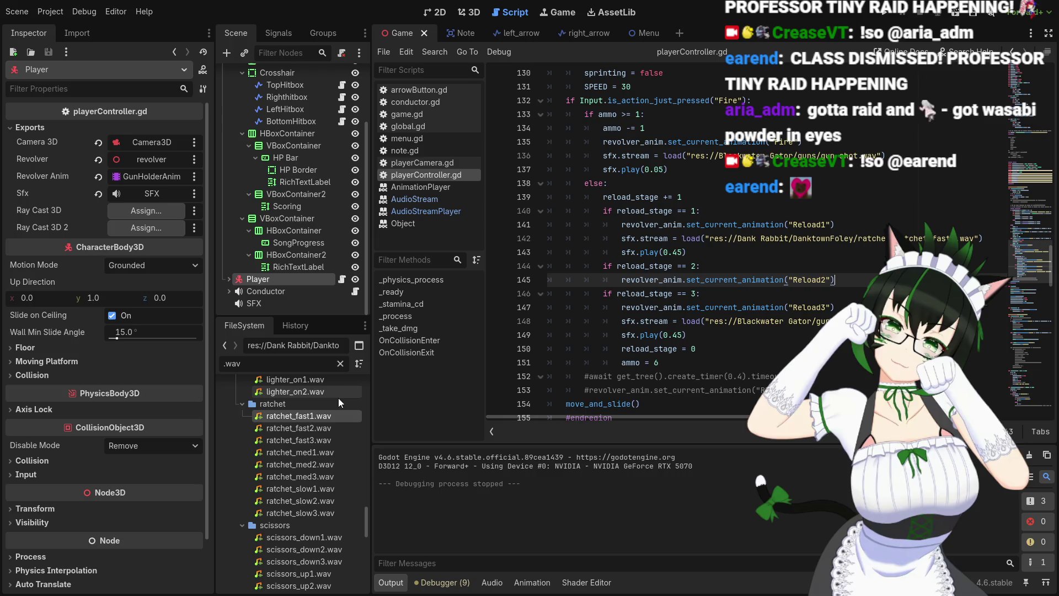
pyautogui.click(727, 249)
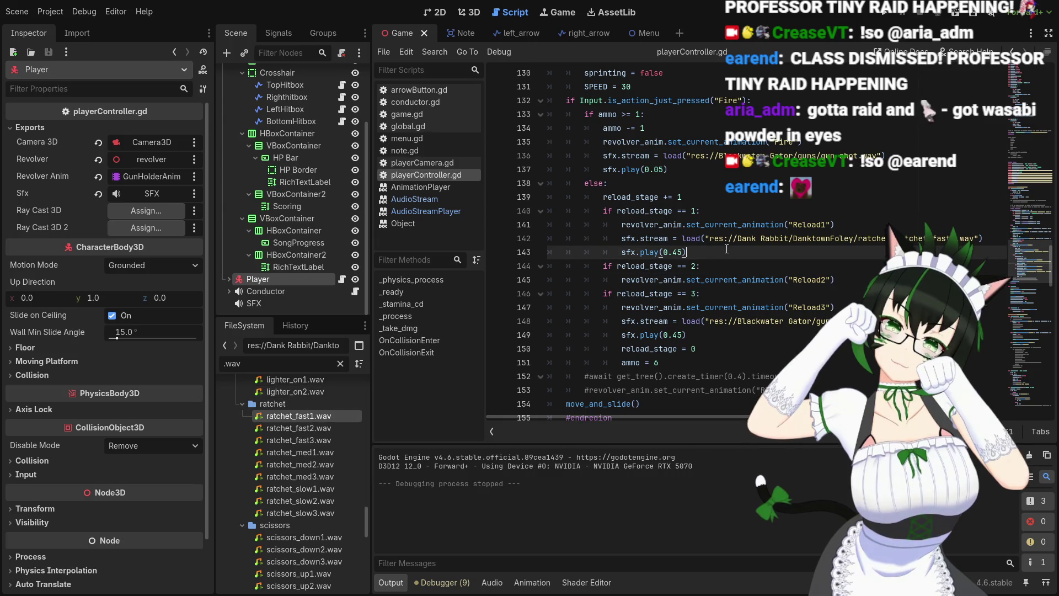
pyautogui.click(311, 420)
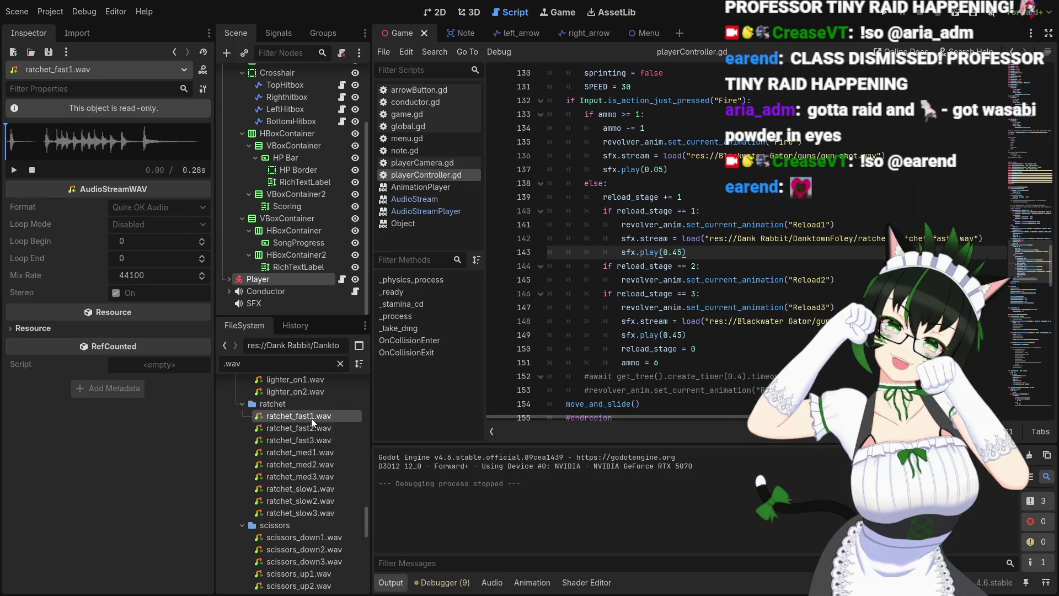
# Preview the ratchet_fast1.wav sound twice and check line 145 of the script
pyautogui.click(17, 174)
pyautogui.click(17, 173)
pyautogui.click(823, 285)
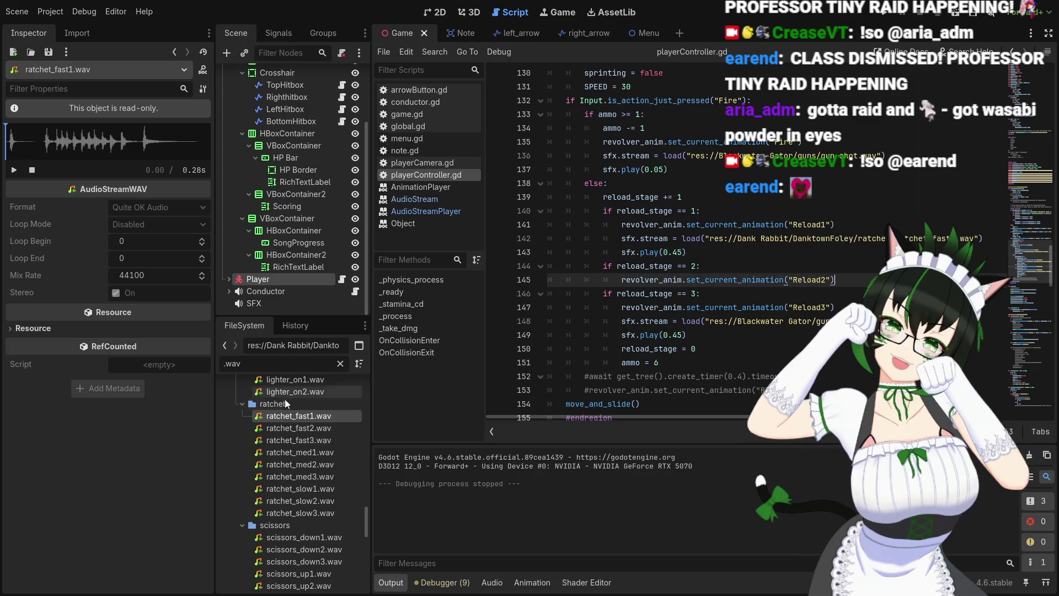
pyautogui.scroll(-2, 316, 498)
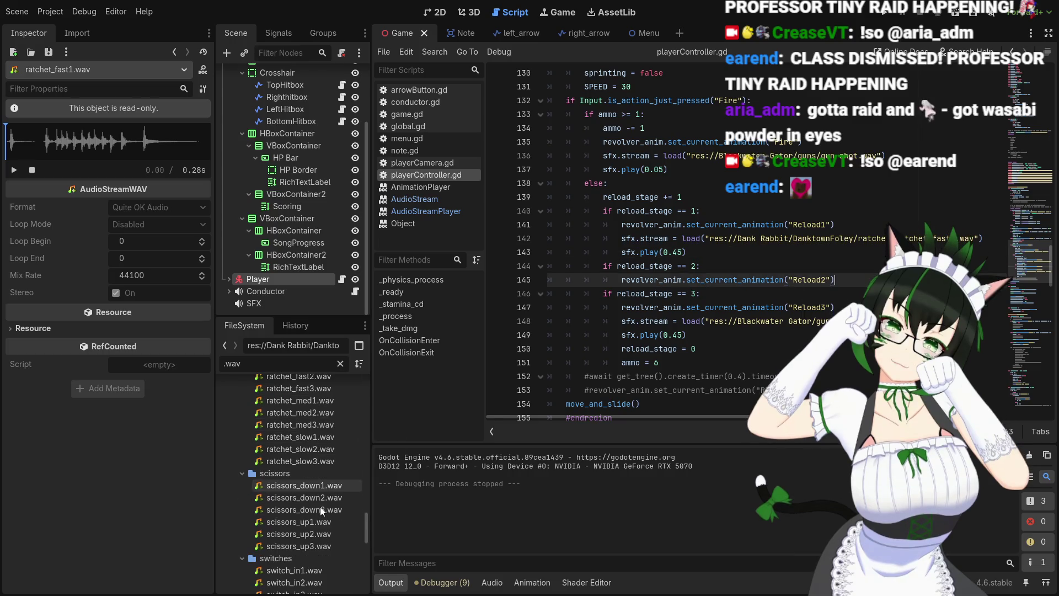
pyautogui.scroll(7, 306, 489)
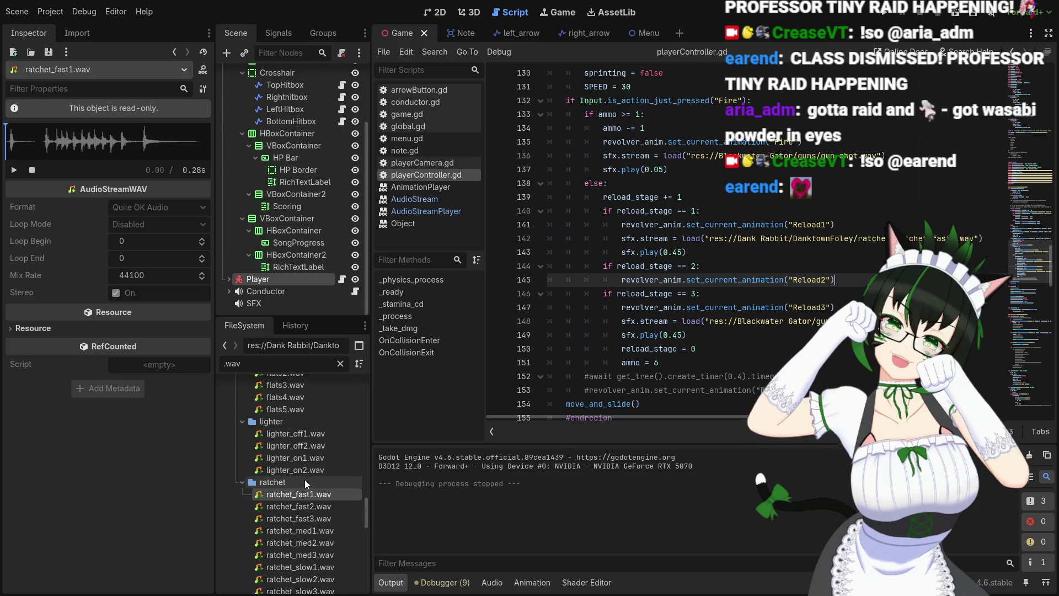
pyautogui.scroll(8, 306, 482)
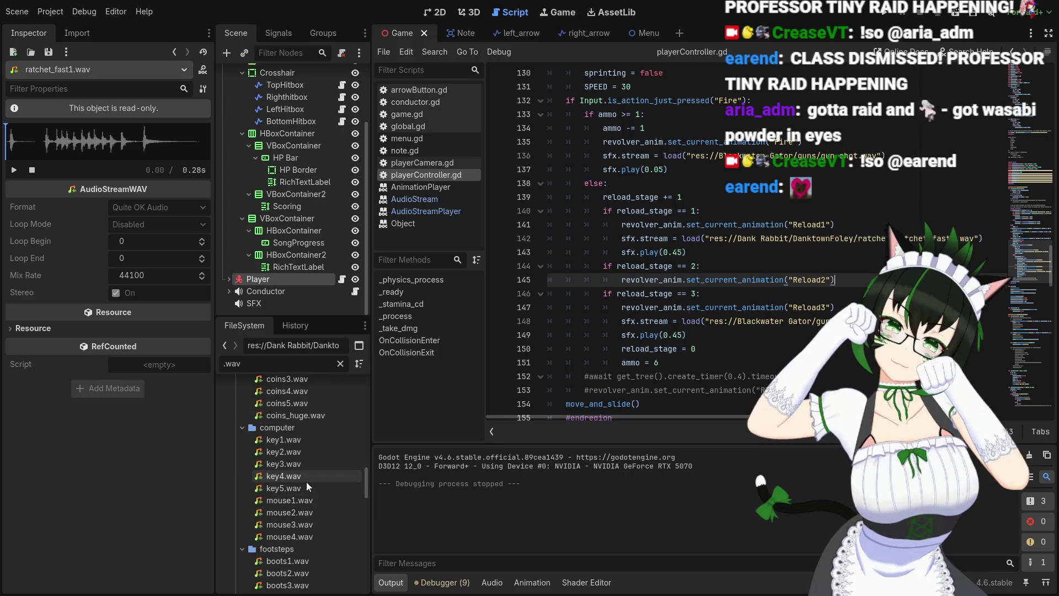
# Audition key1.wav through key5.wav in the Inspector preview
pyautogui.click(299, 440)
pyautogui.click(15, 170)
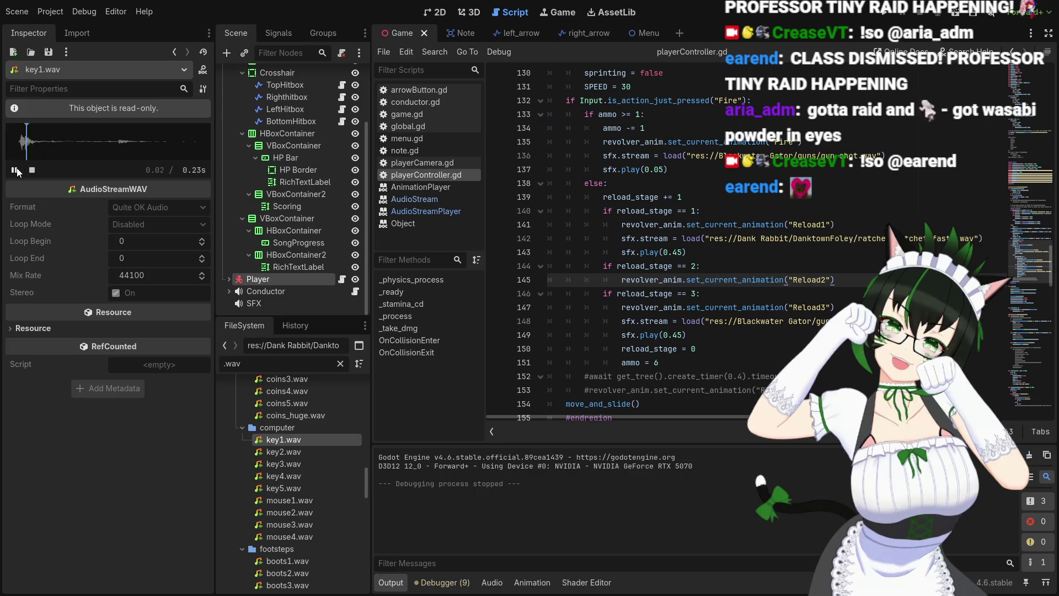
pyautogui.click(306, 452)
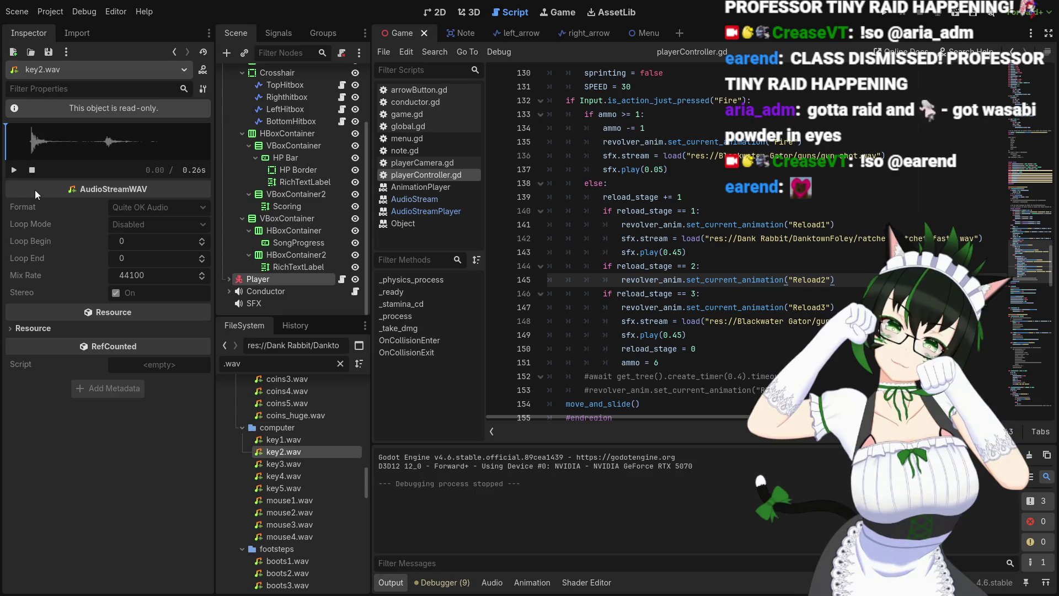
pyautogui.click(16, 176)
pyautogui.click(274, 464)
pyautogui.click(15, 171)
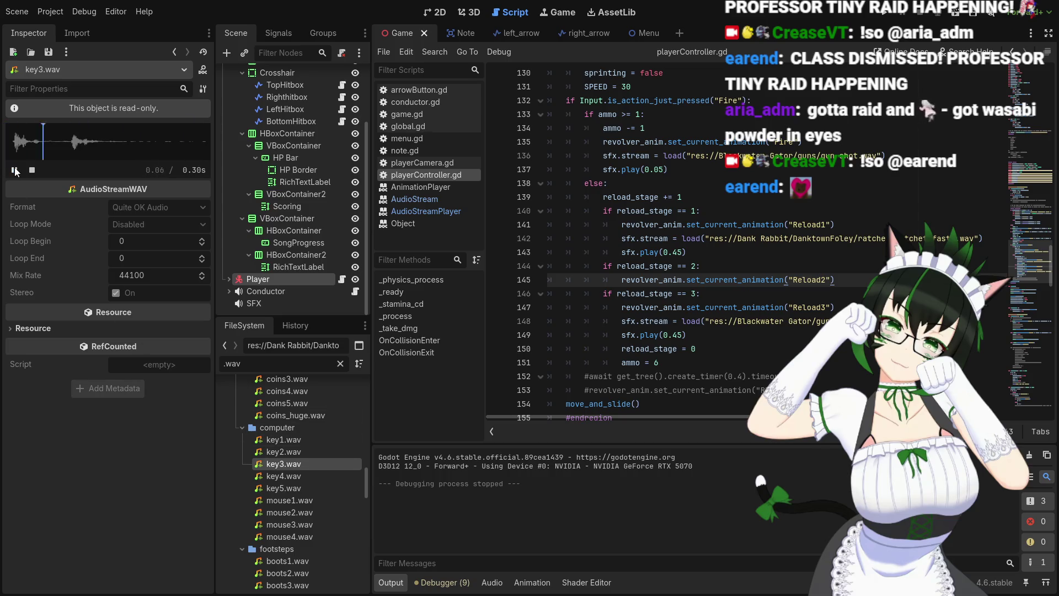
pyautogui.click(283, 476)
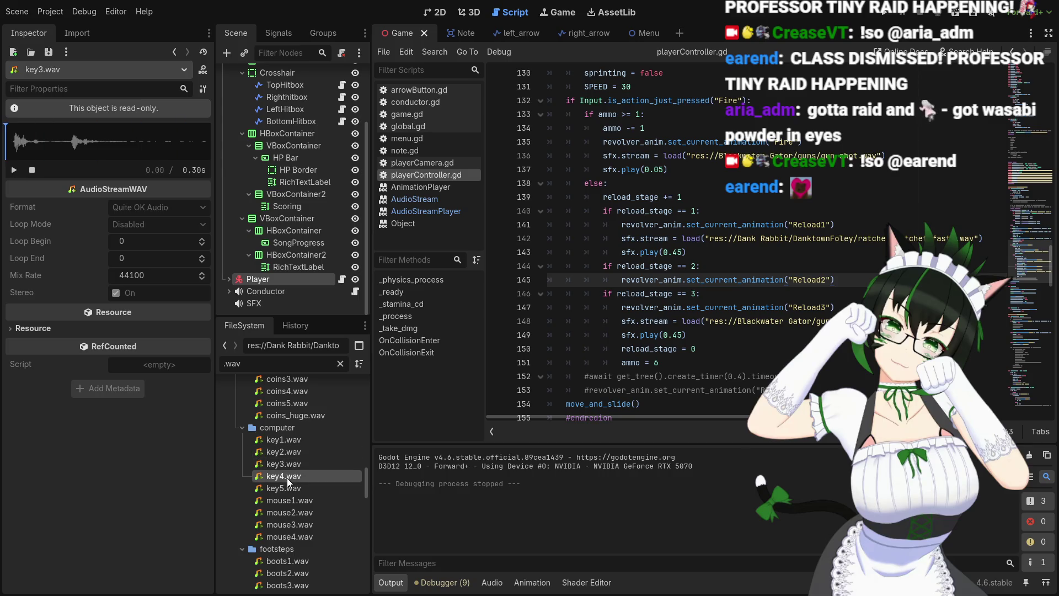
pyautogui.click(13, 170)
pyautogui.click(278, 488)
pyautogui.click(16, 171)
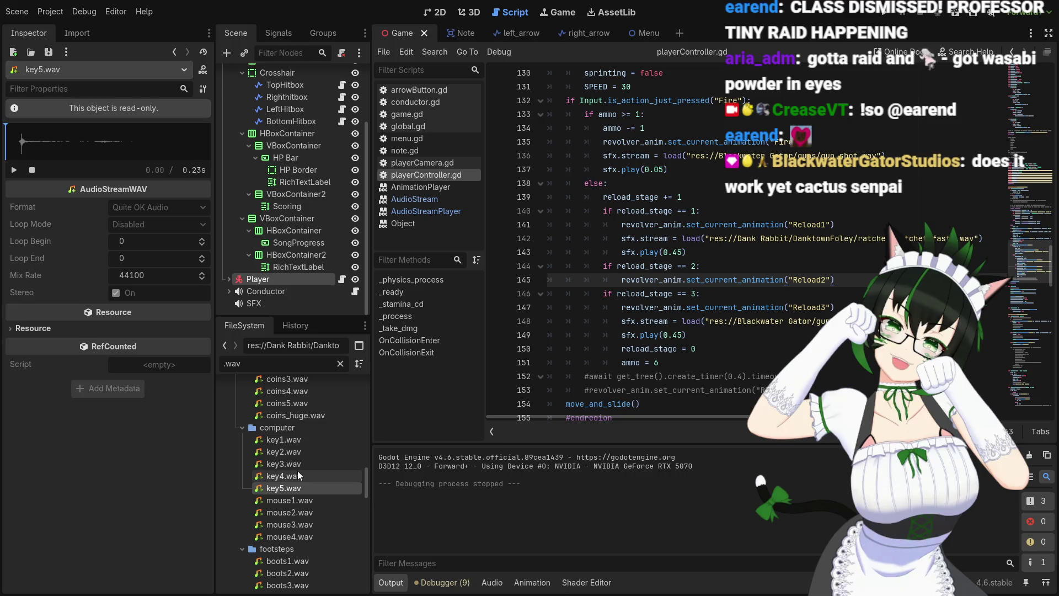
# Audition the switch_in1.wav sound
pyautogui.scroll(-3, 296, 471)
pyautogui.scroll(-3, 301, 466)
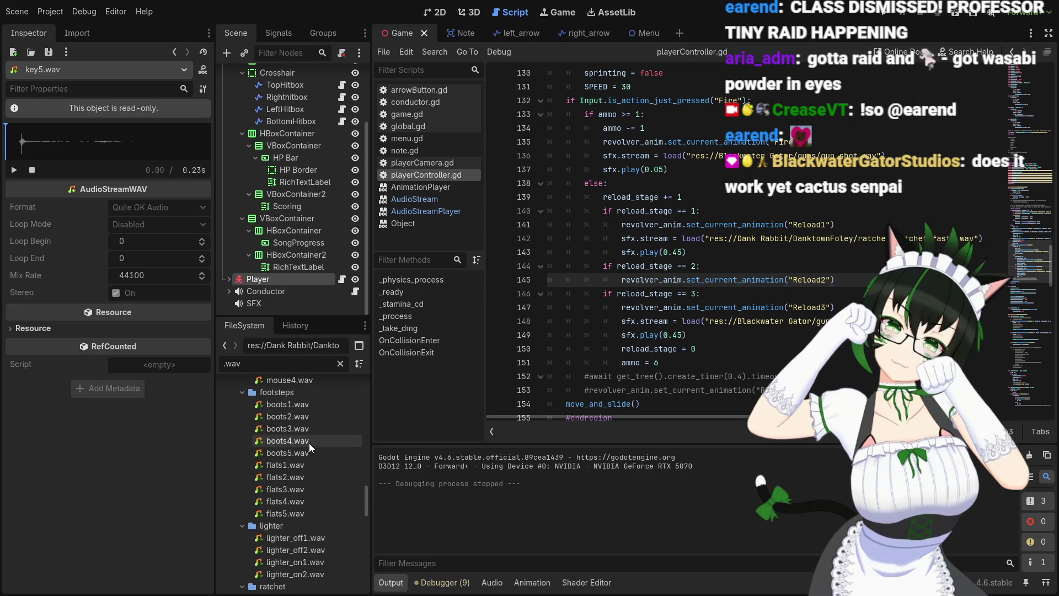
pyautogui.scroll(-12, 319, 561)
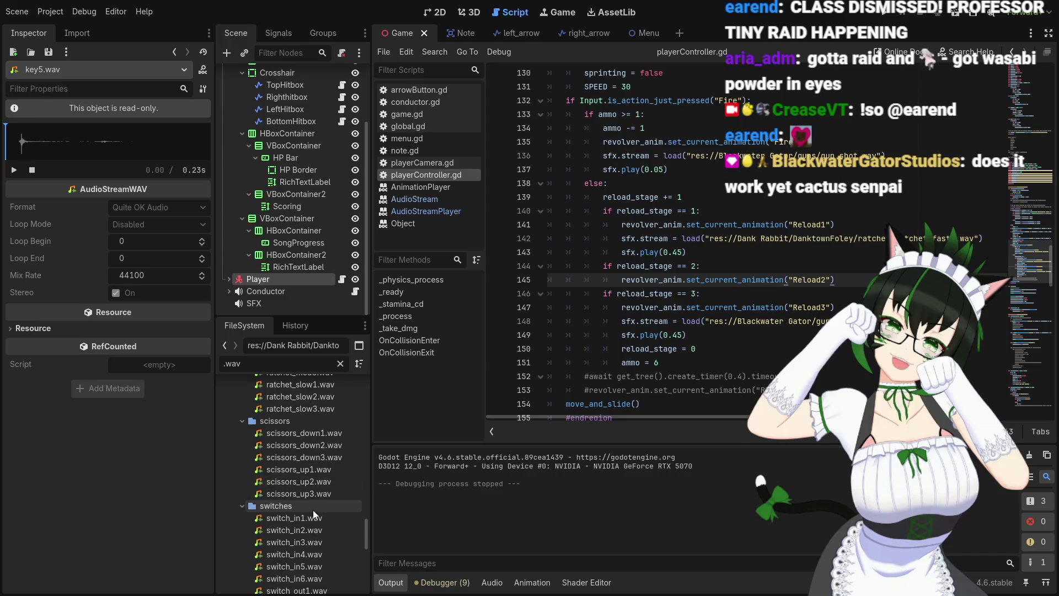
pyautogui.scroll(-1, 308, 489)
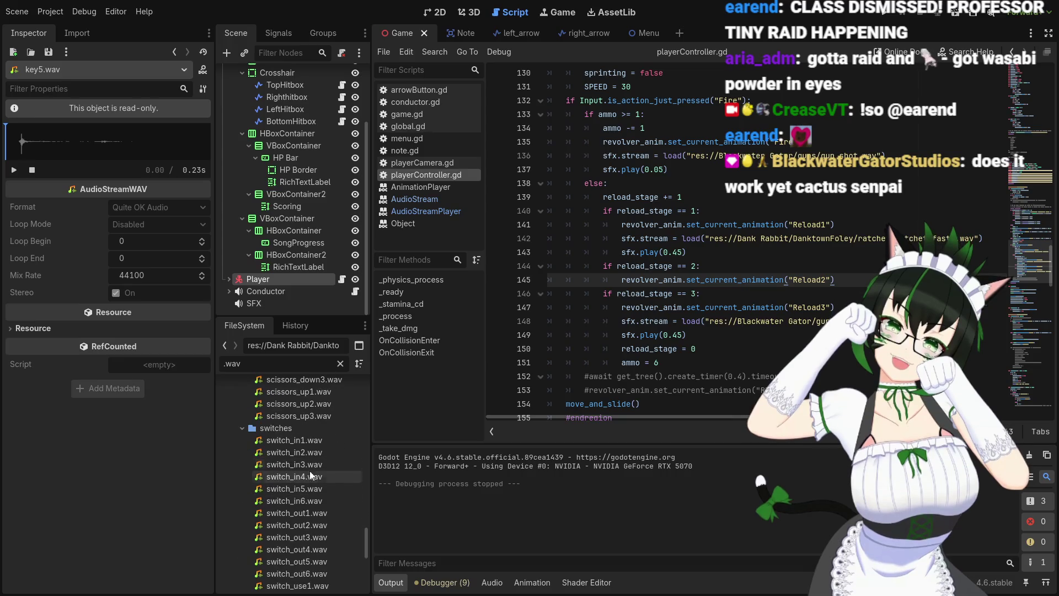
pyautogui.click(309, 441)
pyautogui.click(17, 168)
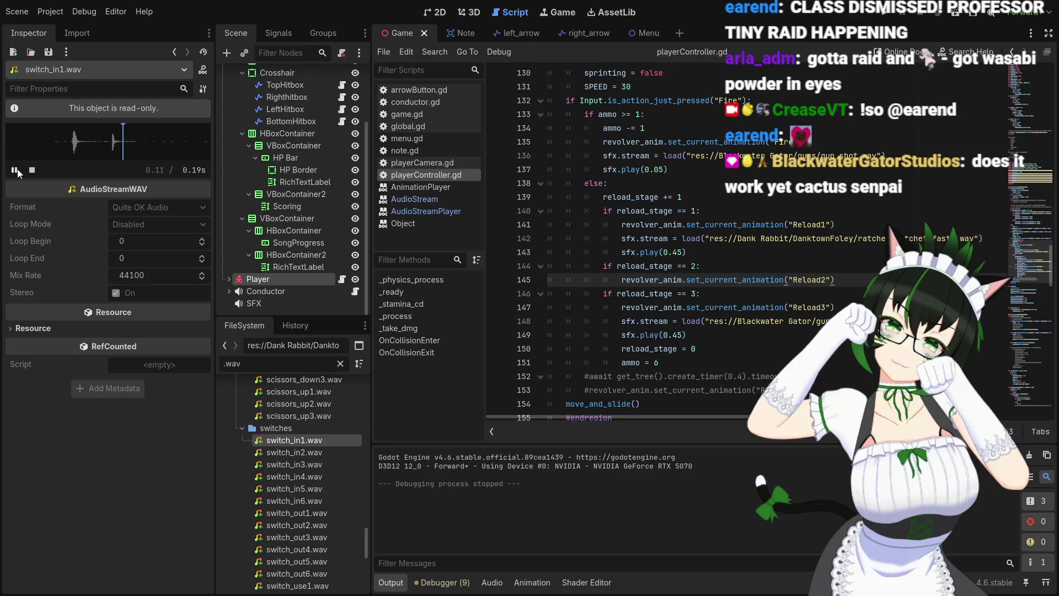
# Preview Insert Magazine Sounds.wav, skipping ahead to around 11 and 20 seconds
pyautogui.scroll(-4, 297, 448)
pyautogui.scroll(-8, 313, 447)
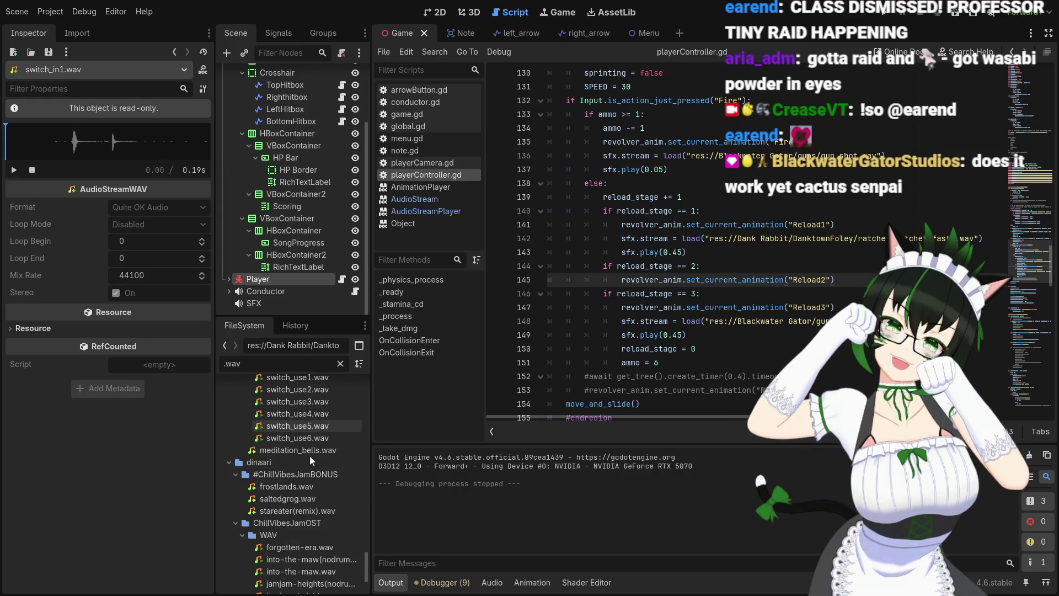
pyautogui.scroll(8, 306, 519)
pyautogui.scroll(6, 300, 511)
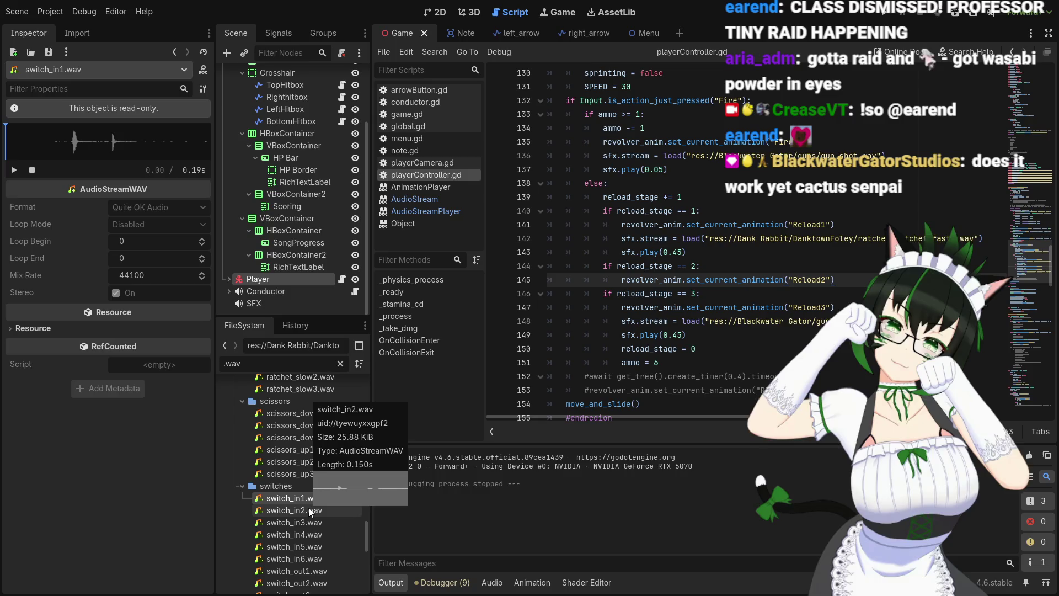
pyautogui.scroll(10, 327, 472)
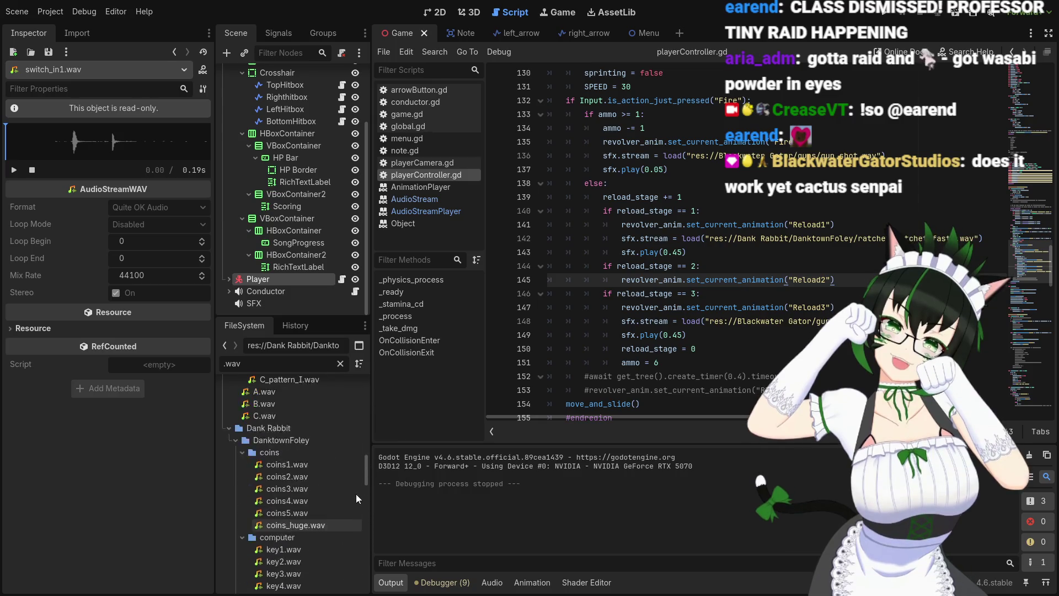
pyautogui.moveTo(369, 473)
pyautogui.mouseDown()
pyautogui.moveTo(366, 395)
pyautogui.moveTo(366, 415)
pyautogui.mouseUp()
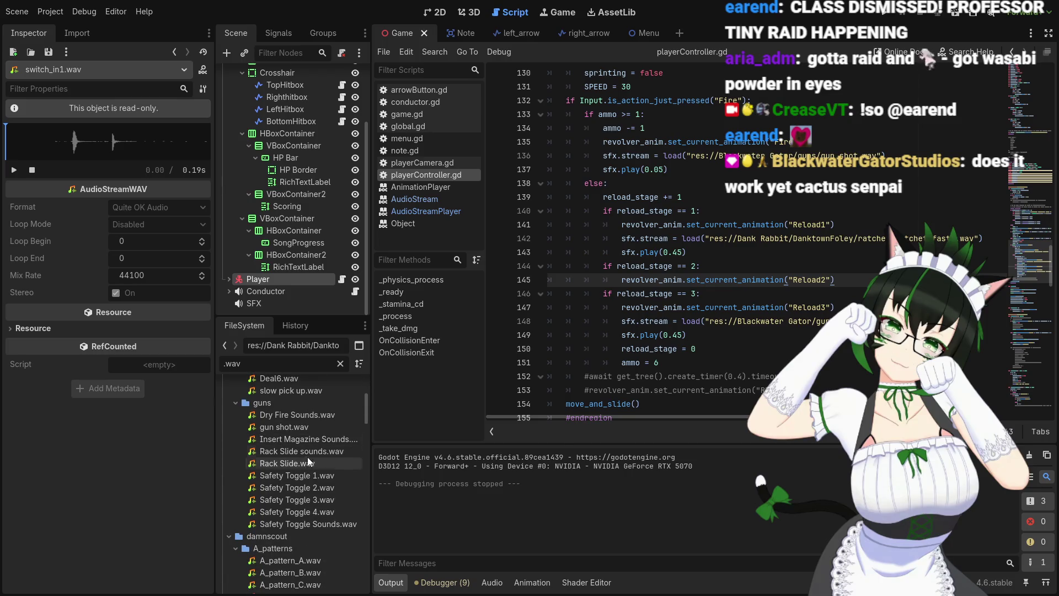
pyautogui.click(316, 441)
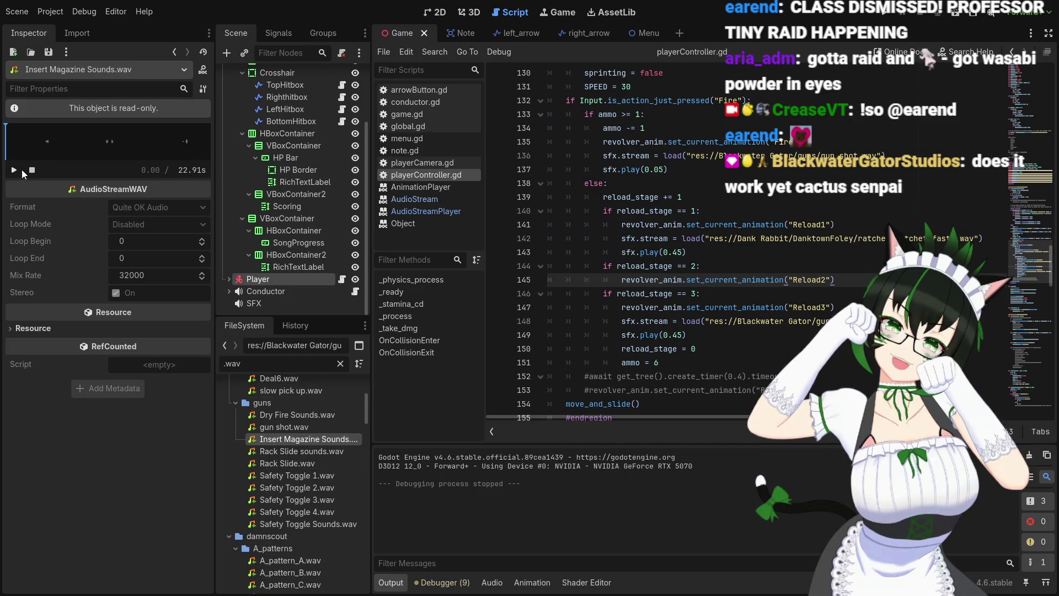
pyautogui.click(39, 152)
pyautogui.click(102, 143)
pyautogui.click(184, 145)
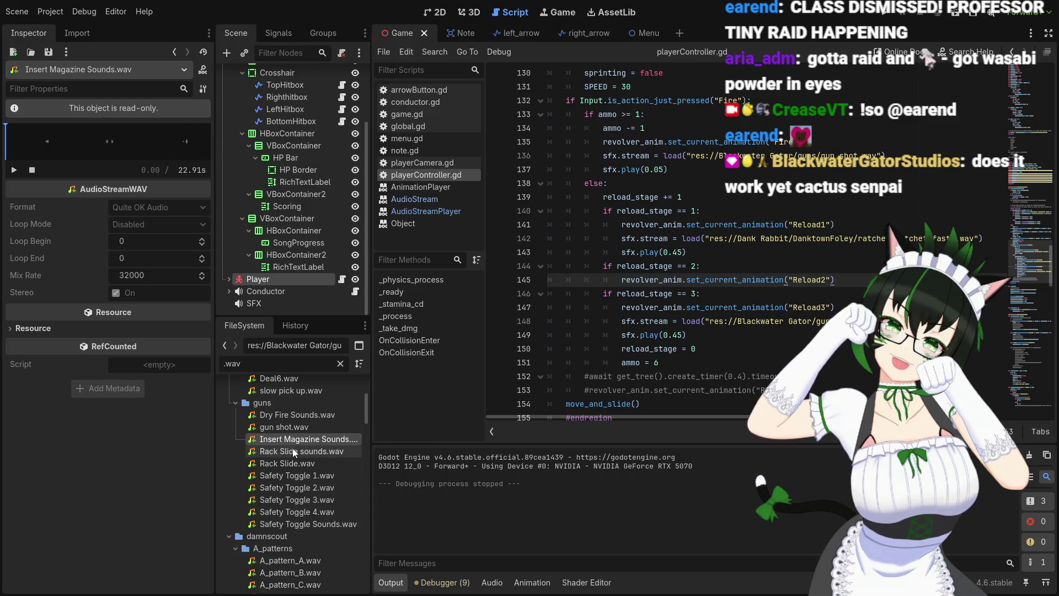
pyautogui.moveTo(298, 452)
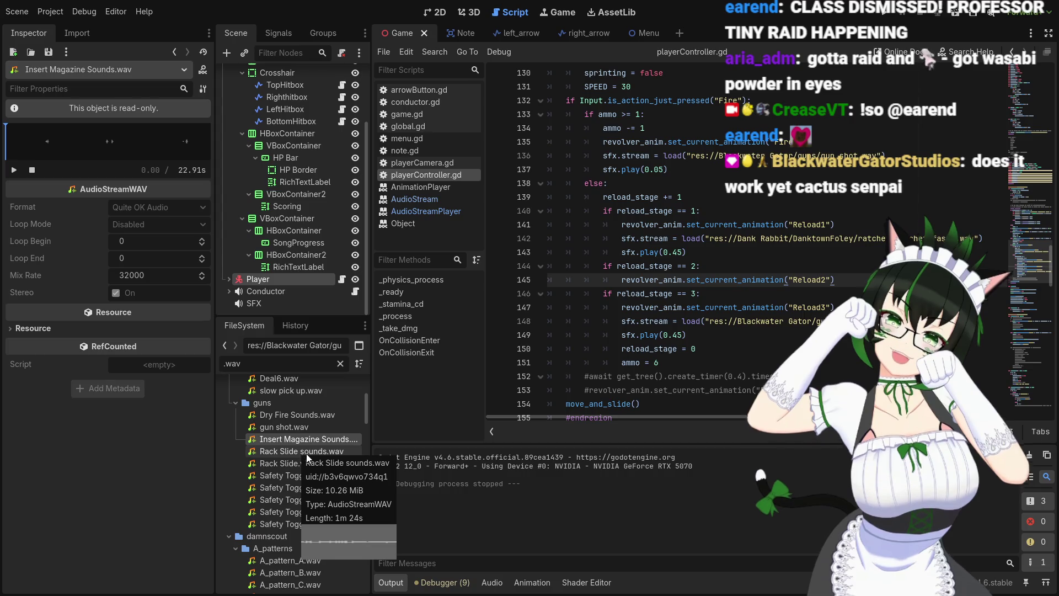
pyautogui.scroll(-3, 307, 473)
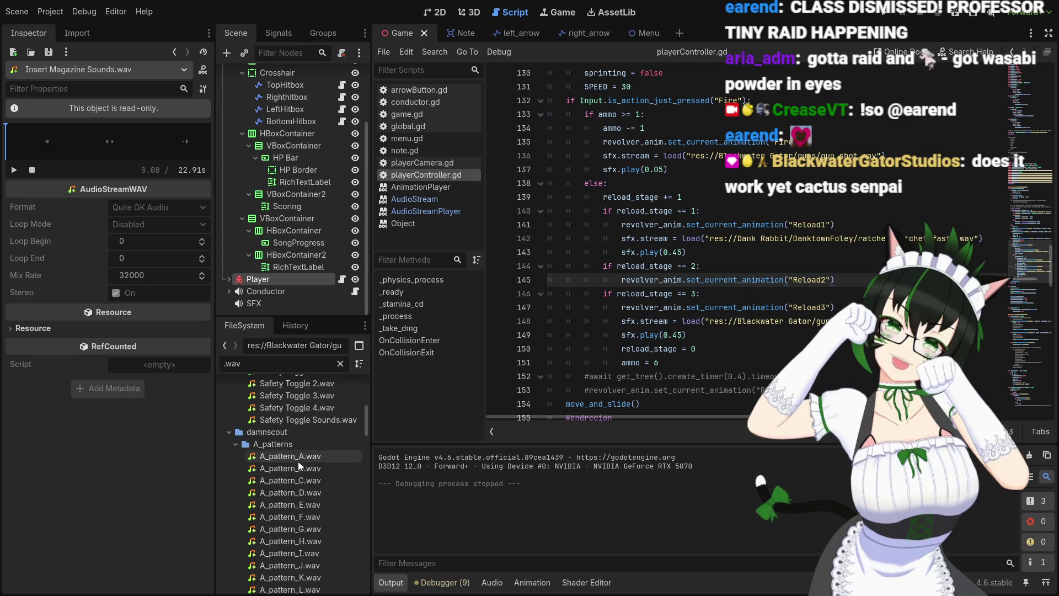
pyautogui.scroll(-2, 287, 472)
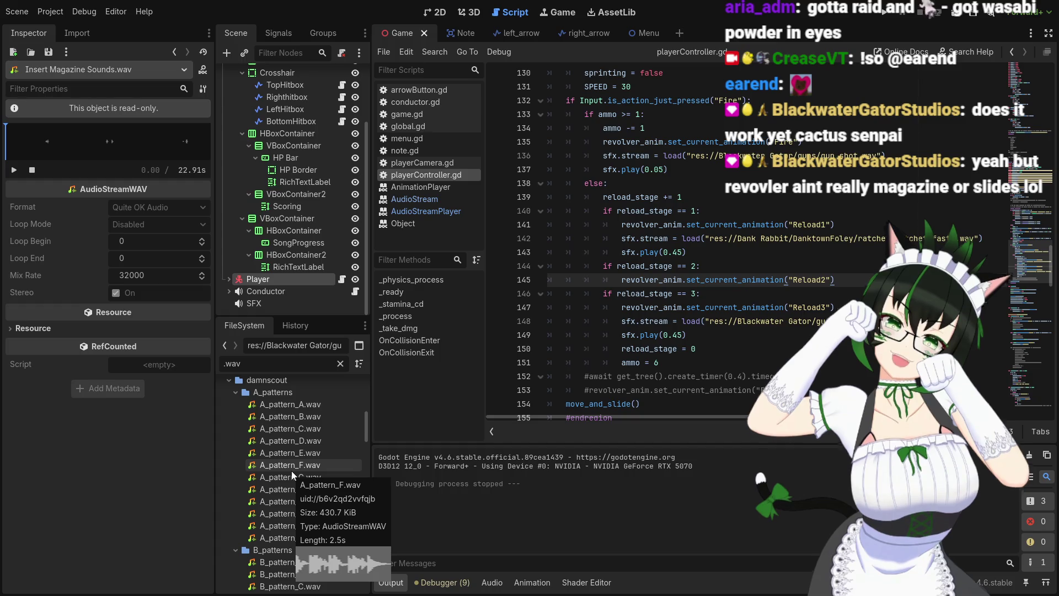
pyautogui.scroll(-2, 292, 471)
pyautogui.scroll(-8, 310, 485)
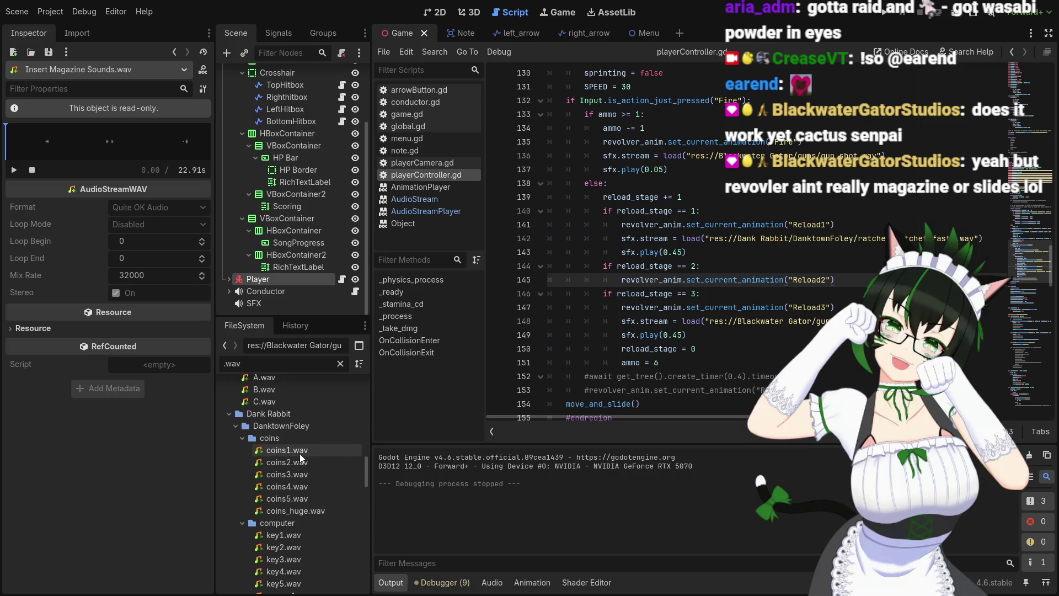
# Audition coins1.wav, coins2.wav and coins3.wav from the coins folder
pyautogui.click(301, 451)
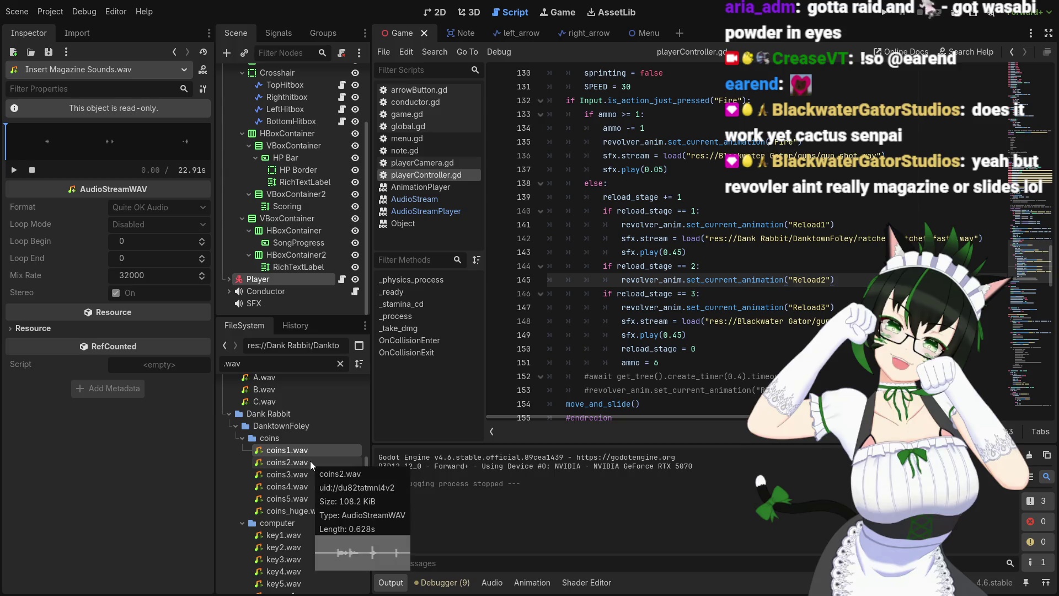
pyautogui.click(323, 452)
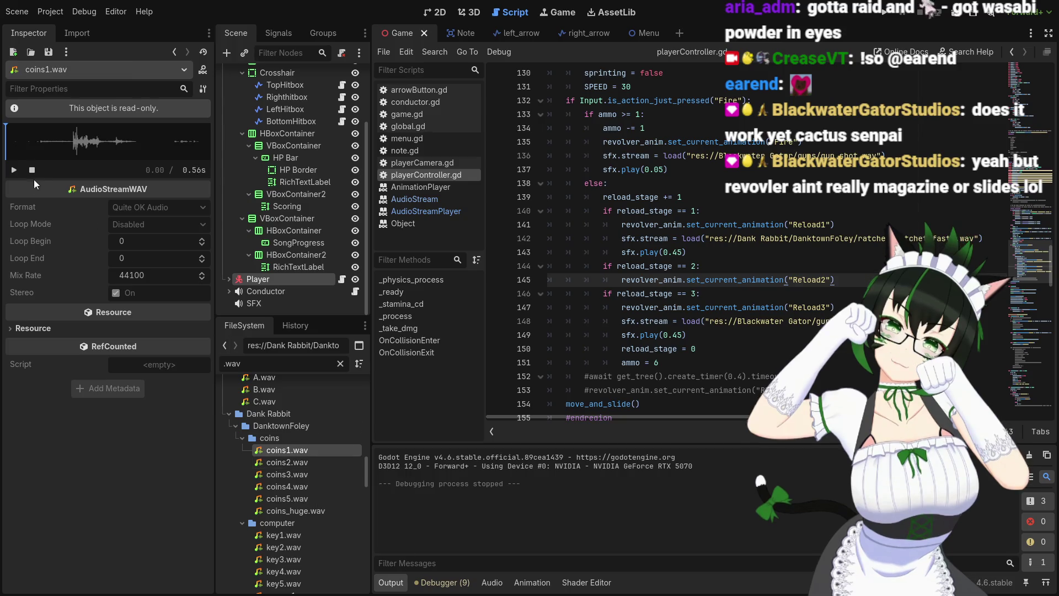
pyautogui.click(13, 170)
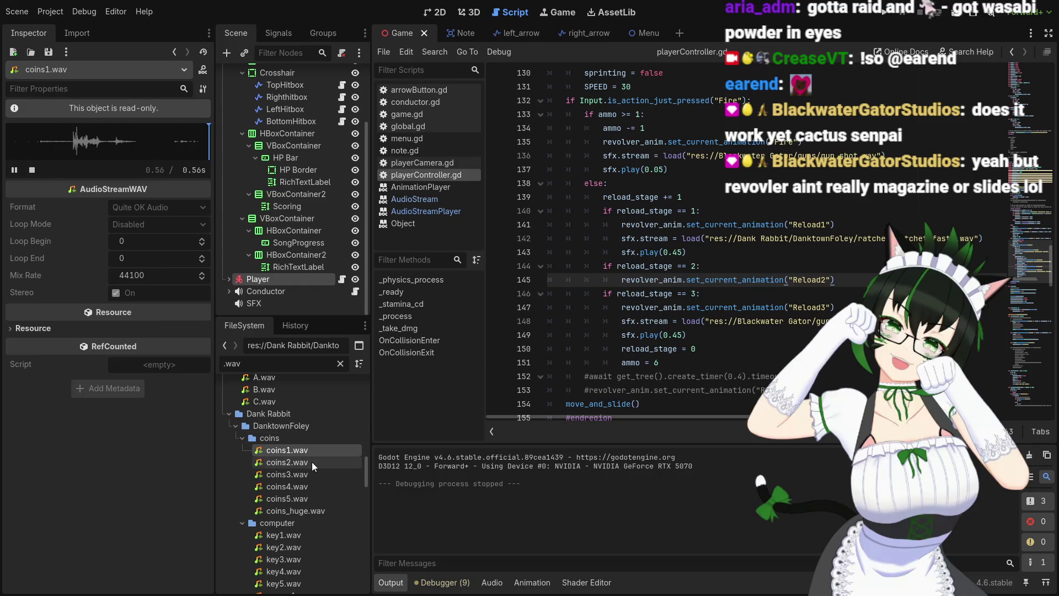
pyautogui.click(287, 462)
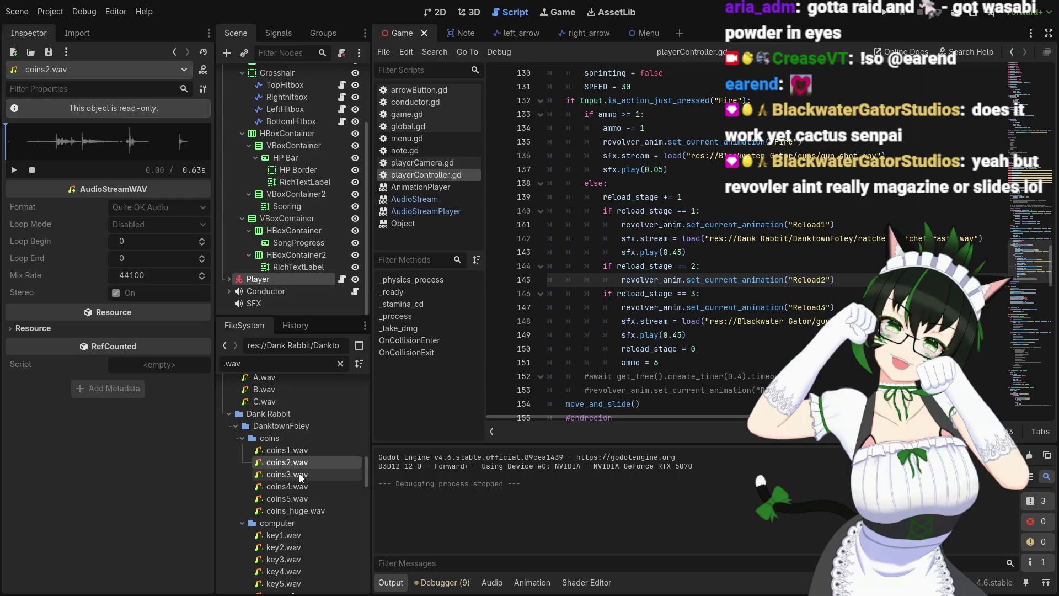
pyautogui.moveTo(301, 474)
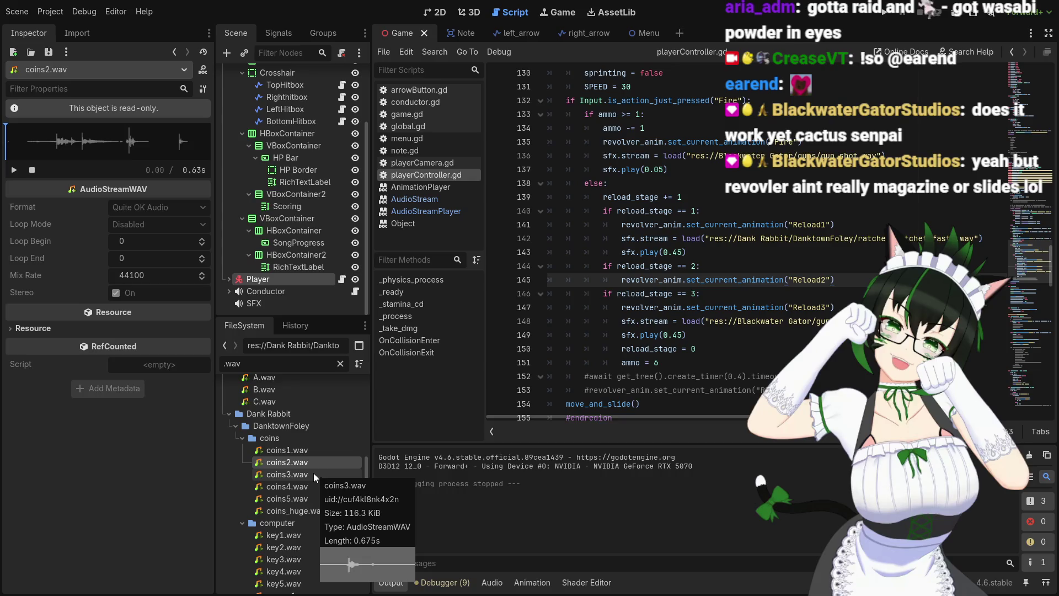
pyautogui.click(313, 474)
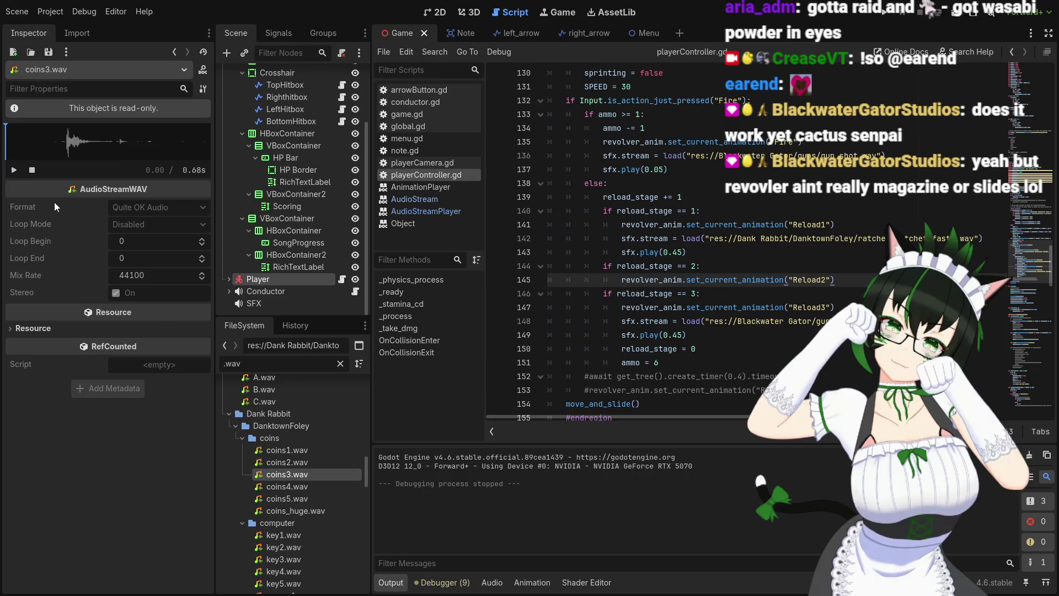
pyautogui.click(13, 170)
# Audition coins4.wav, coins_huge.wav and coins5.wav, then select the stage-3 sfx lines
pyautogui.click(293, 486)
pyautogui.click(13, 171)
pyautogui.click(12, 171)
pyautogui.click(12, 171)
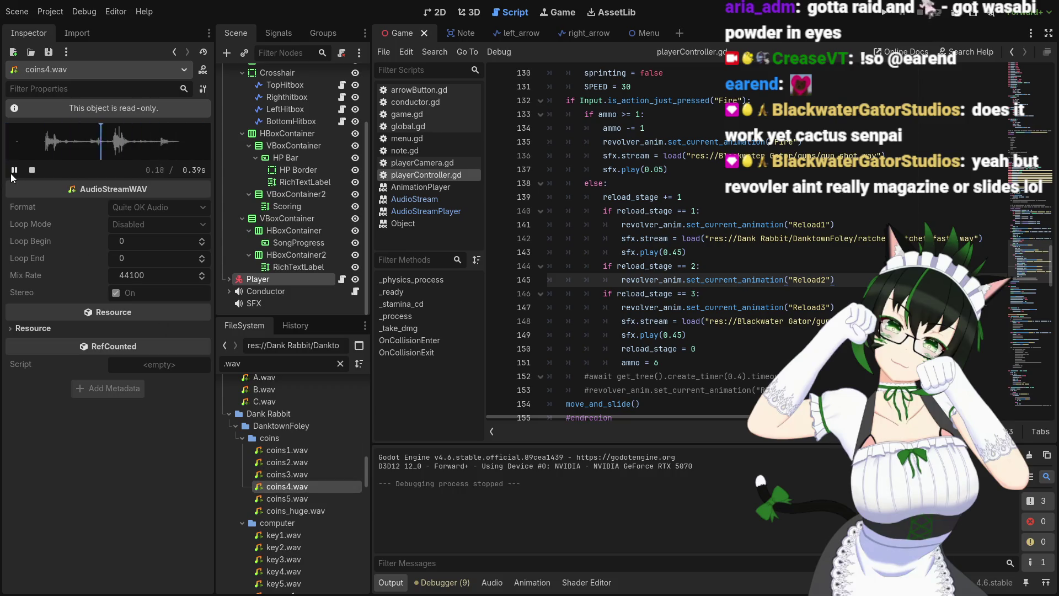
pyautogui.click(300, 498)
pyautogui.click(304, 510)
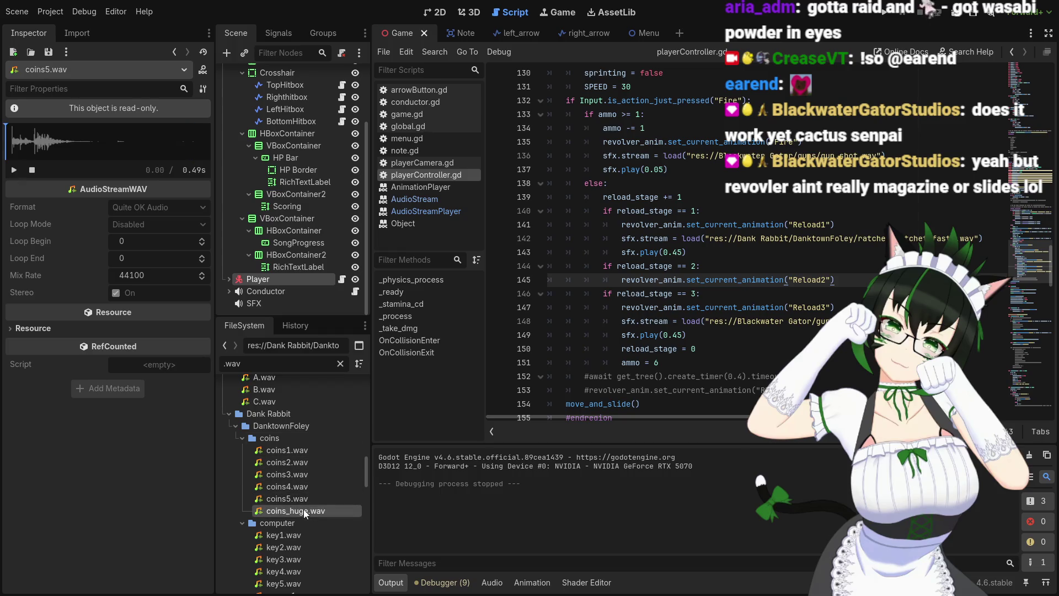
pyautogui.click(14, 170)
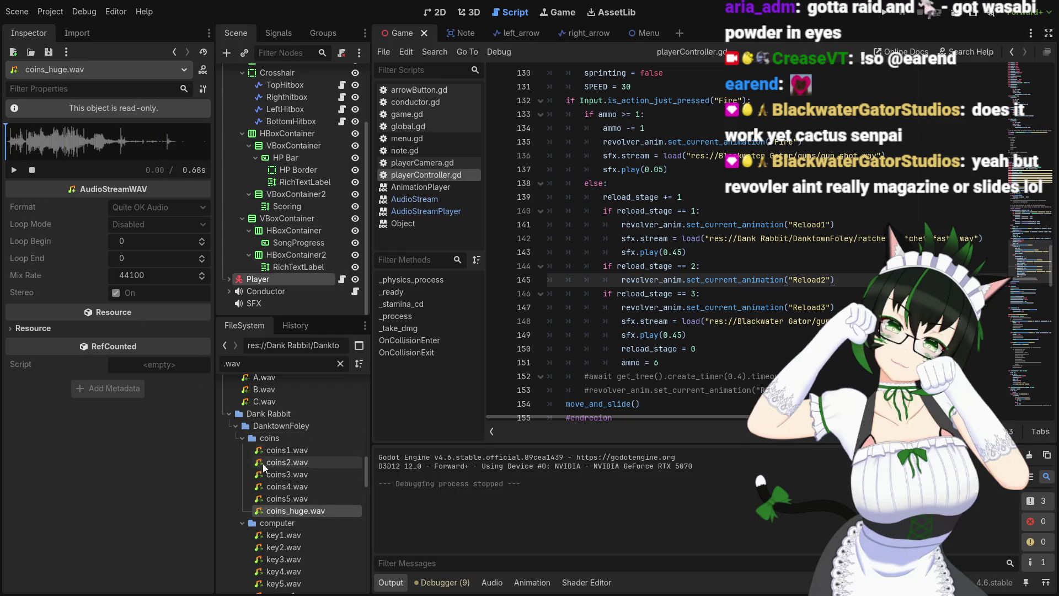
pyautogui.click(287, 498)
pyautogui.click(12, 171)
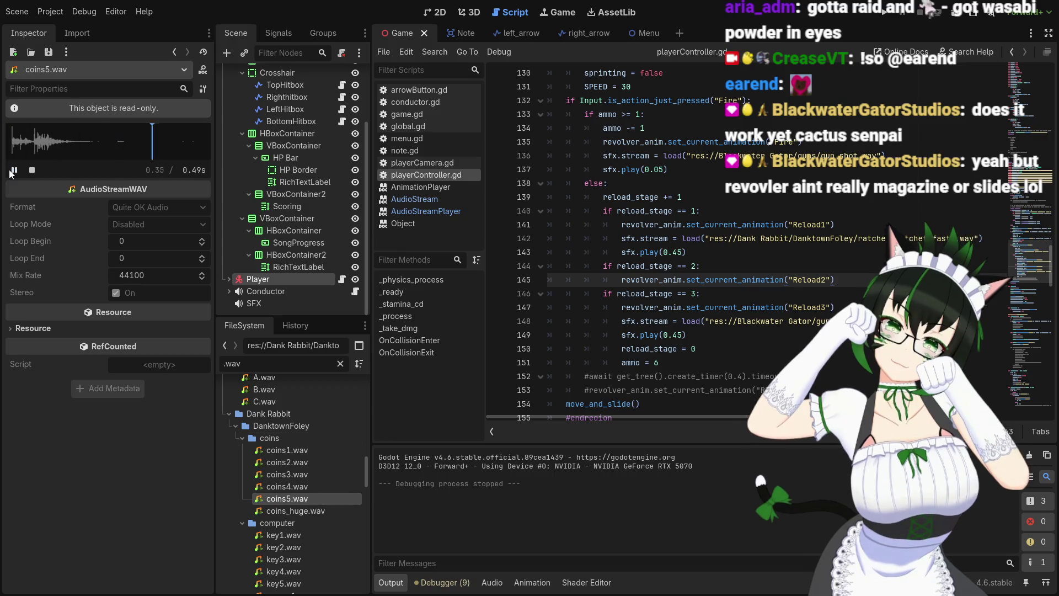
pyautogui.click(12, 171)
pyautogui.click(12, 171)
pyautogui.moveTo(623, 322); pyautogui.dragTo(685, 334)
# Paste the copied sfx lines under the Reload2 animation in reload stage 2
pyautogui.click(821, 293)
pyautogui.click(833, 282)
pyautogui.press('Return')
pyautogui.hotkey('ctrl', 'v')
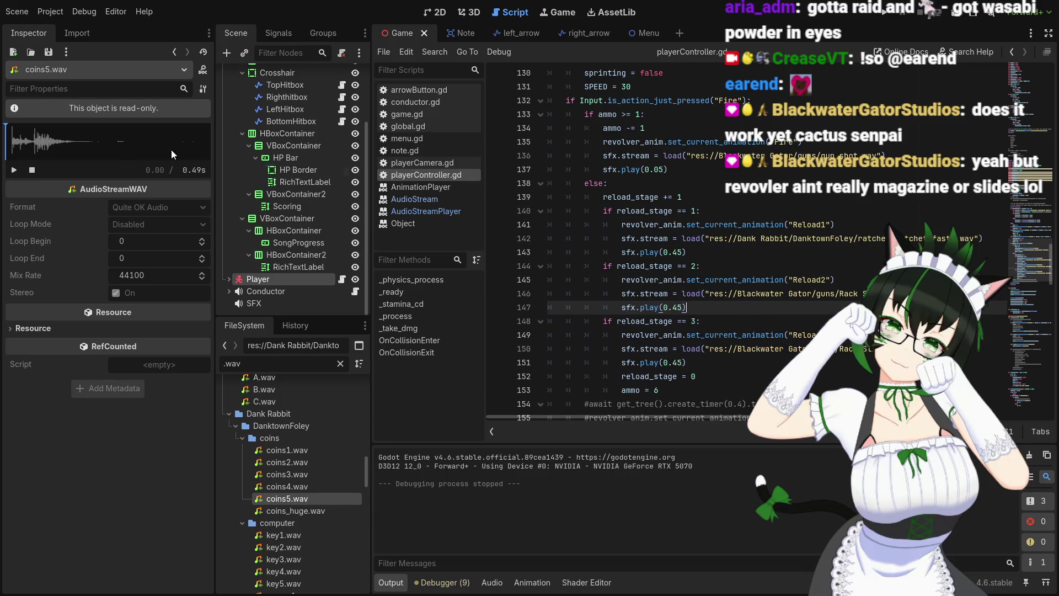
pyautogui.click(12, 136)
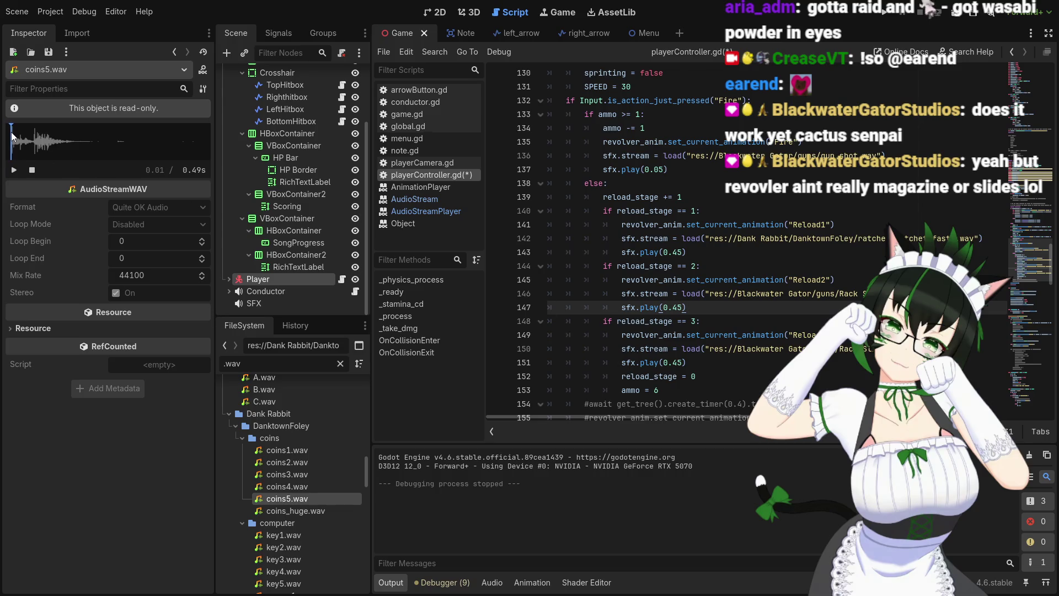
pyautogui.click(5, 135)
pyautogui.click(12, 129)
# Set stage 2's play offset to 0.01, swap in the coins5.wav path, save, and run
pyautogui.click(683, 307)
pyautogui.press('BackSpace')
pyautogui.press('BackSpace')
pyautogui.write('01')
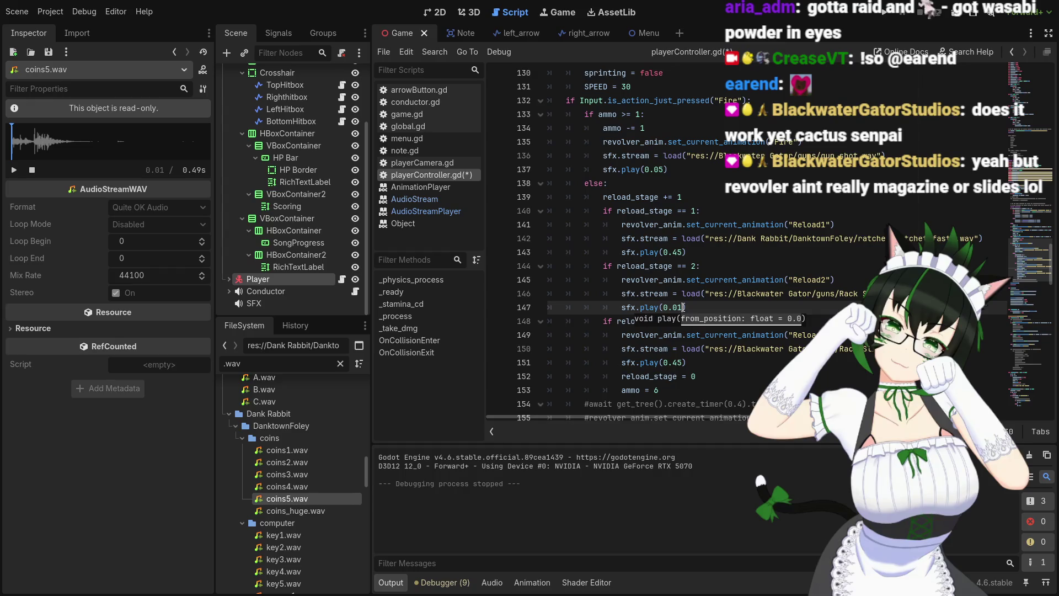
pyautogui.rightClick(300, 500)
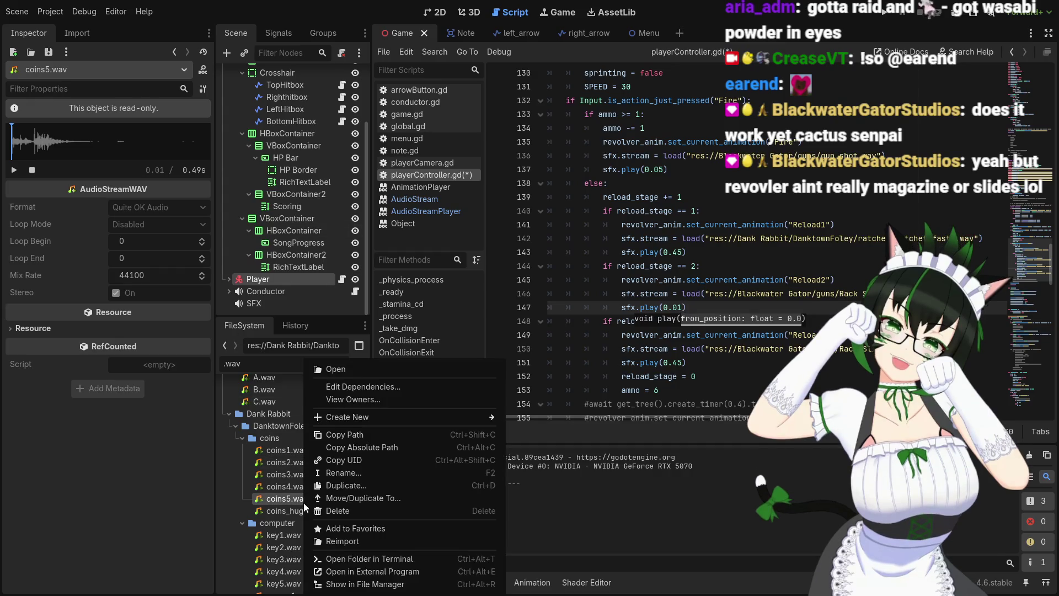
pyautogui.click(331, 436)
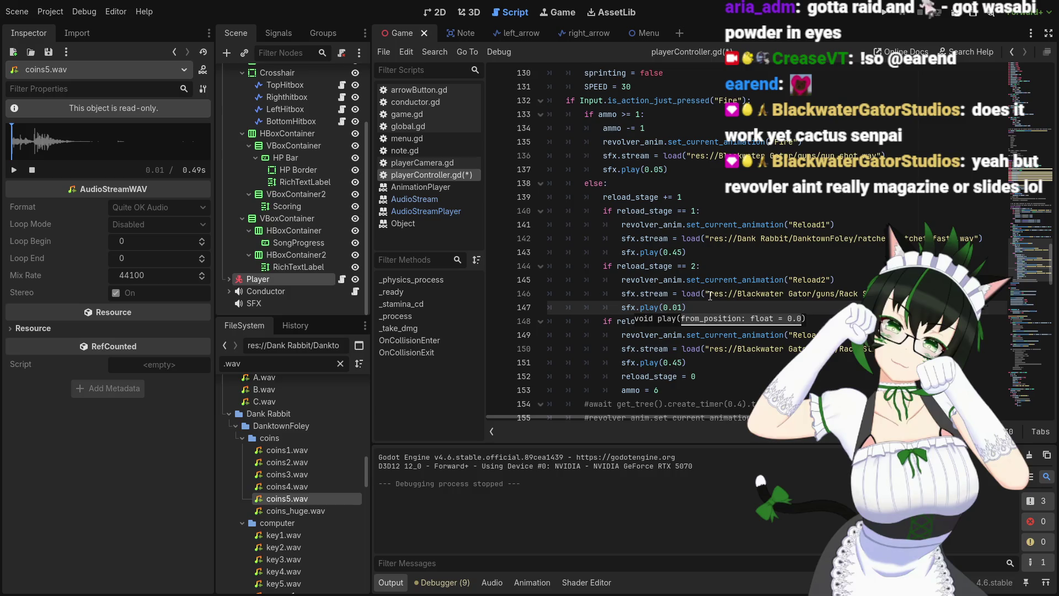
pyautogui.moveTo(691, 293); pyautogui.dragTo(938, 293)
pyautogui.hotkey('ctrl', 'v')
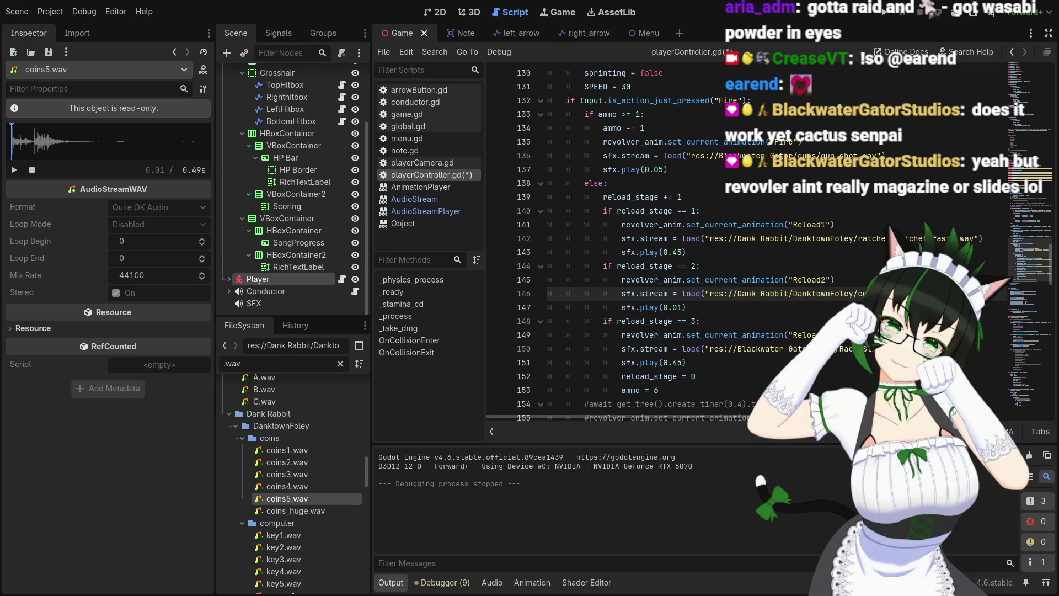
pyautogui.hotkey('ctrl', 's')
pyautogui.click(883, 17)
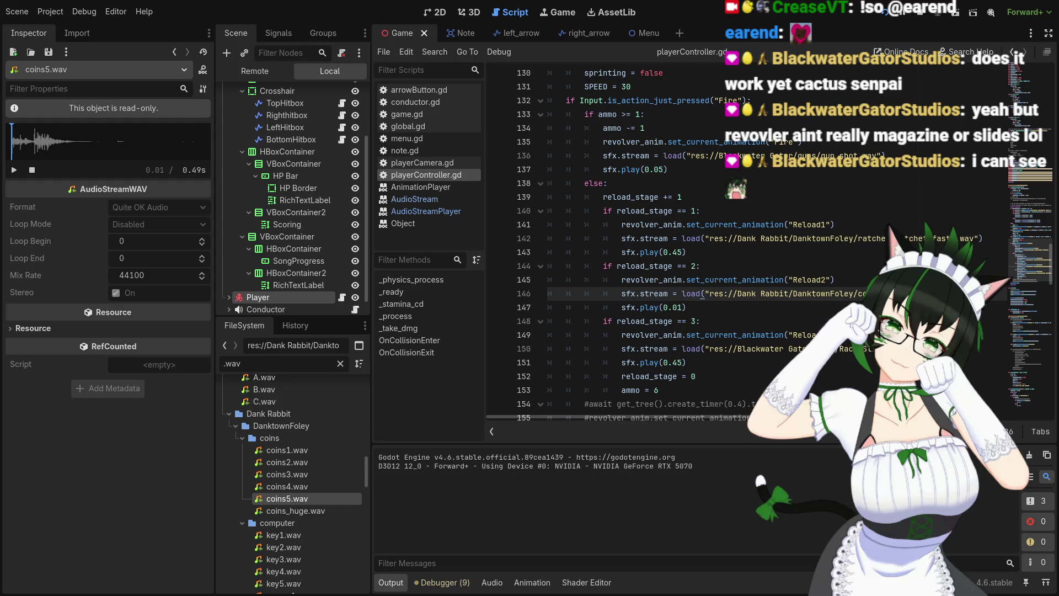
# Trigger the pause action with Escape, hitting the change_scene error at game.gd line 45
pyautogui.press('Escape')
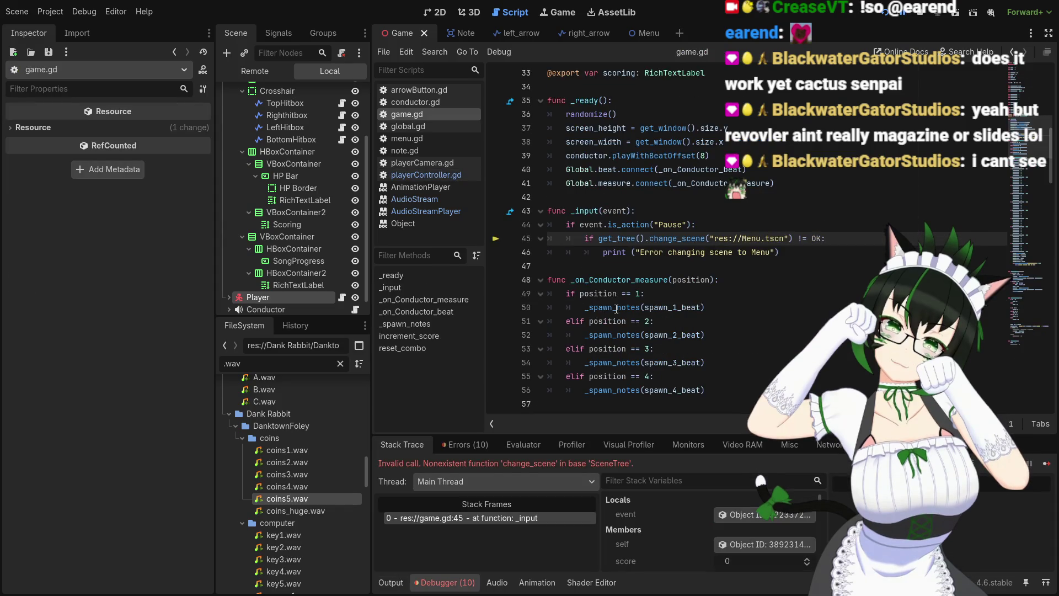
# Stop the broken session, scroll through game.gd's scoring code, and rerun the project with F5
pyautogui.click(920, 20)
pyautogui.scroll(-4, 655, 251)
pyautogui.scroll(-20, 655, 250)
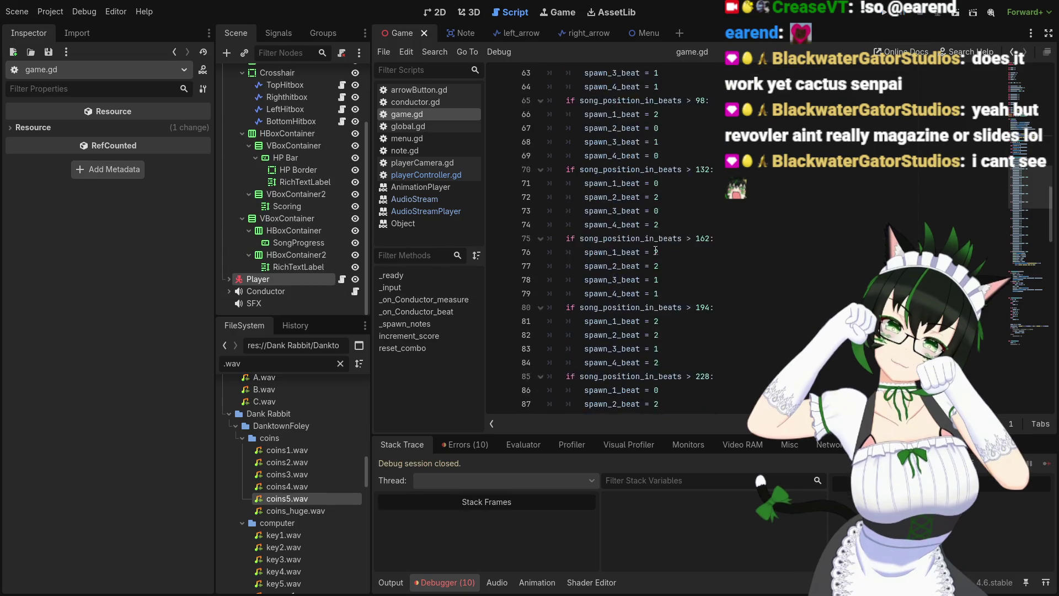
pyautogui.scroll(-4, 834, 278)
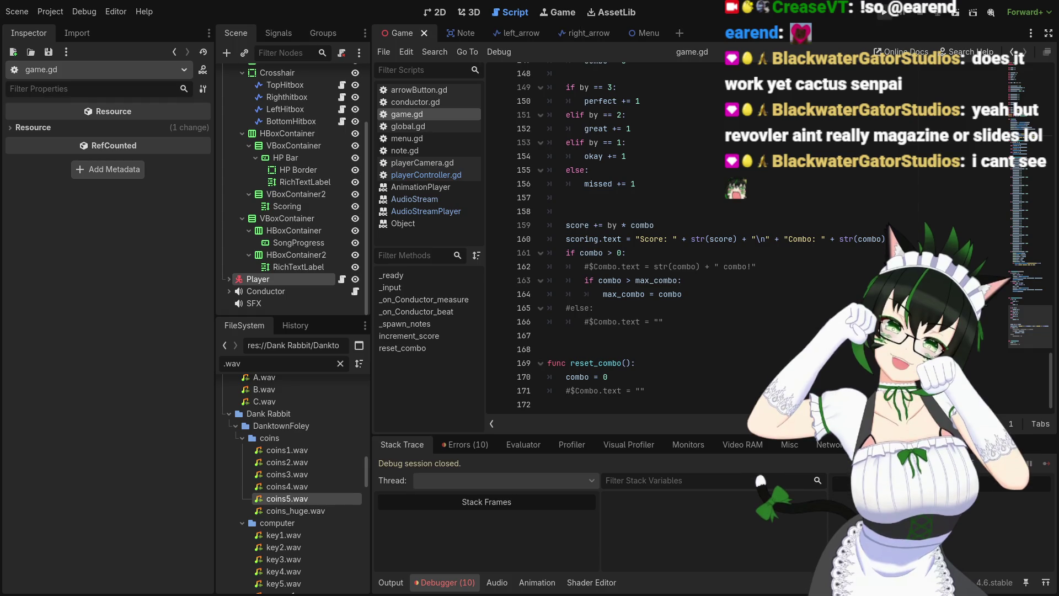
pyautogui.press('F5')
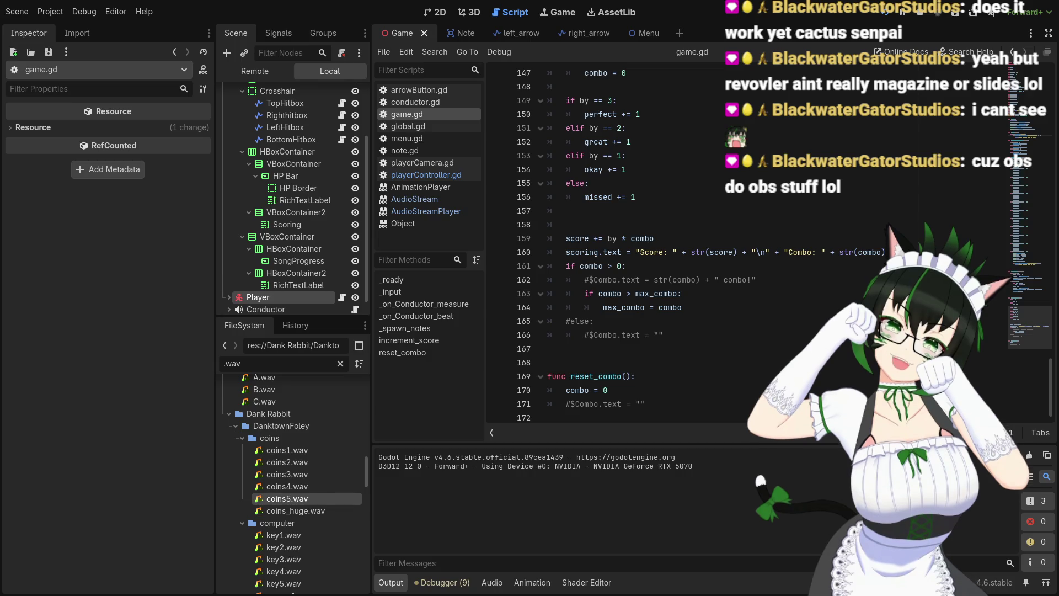
# Check the game concept notes in Obsidian, then return to Godot and run the project again
pyautogui.hotkey('alt', 'Tab')
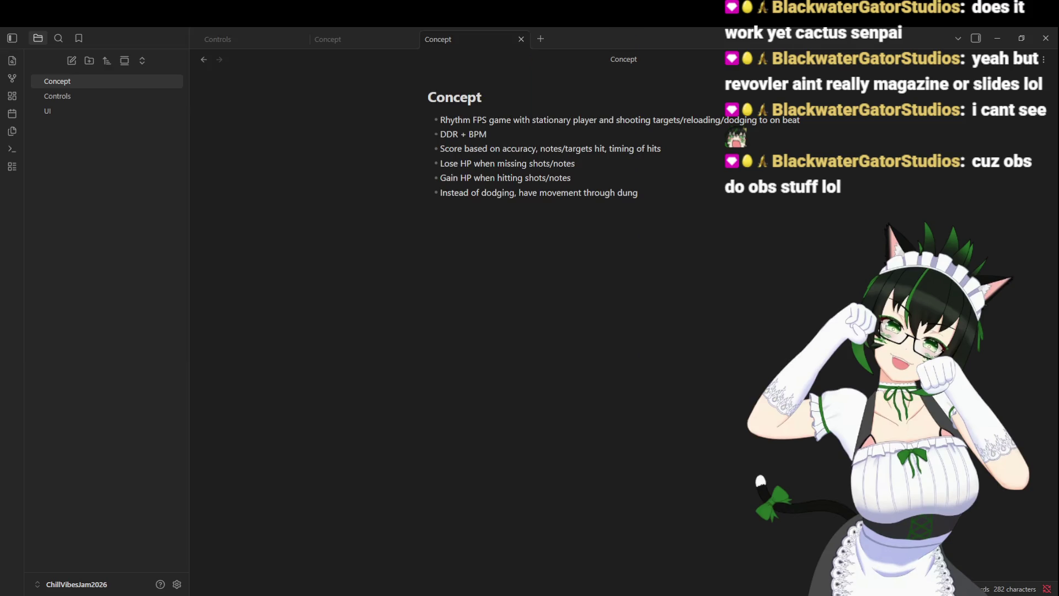
pyautogui.hotkey('alt', 'Tab')
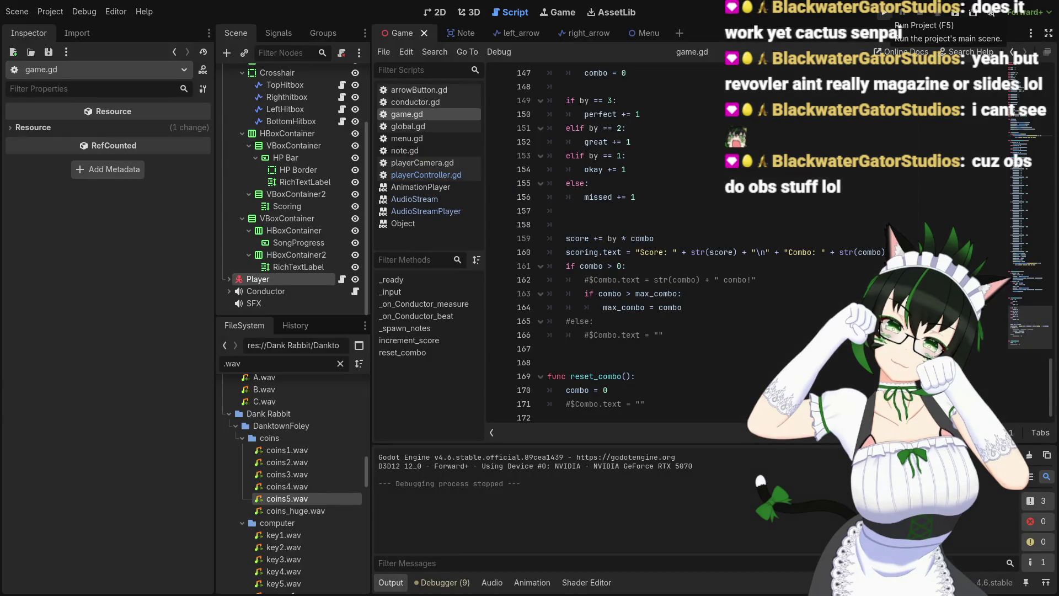
pyautogui.click(887, 17)
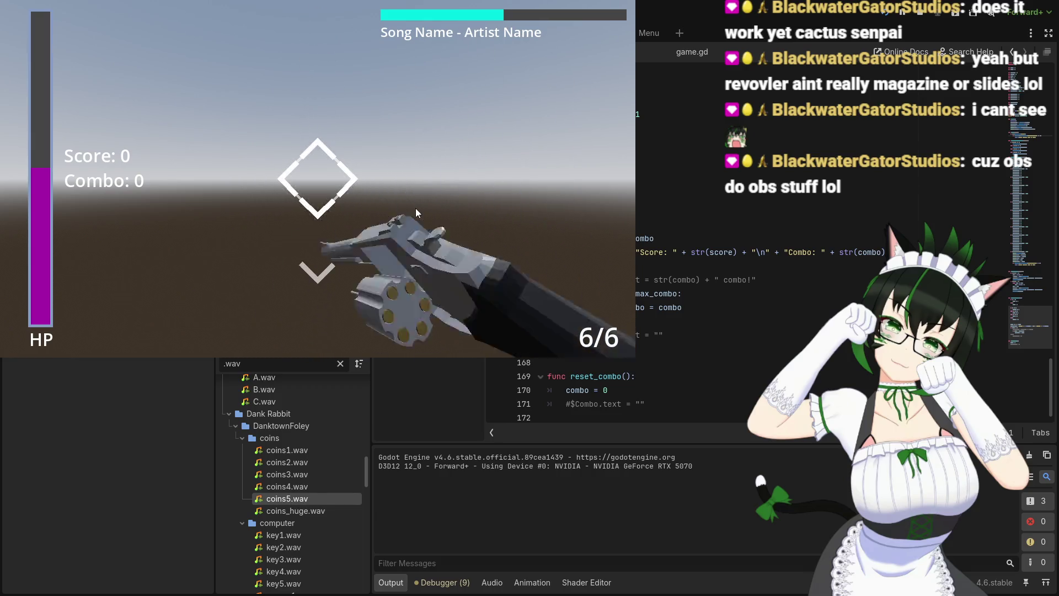
# Pause the game with Escape, halting on the change_scene error in game.gd line 45
pyautogui.press('Escape')
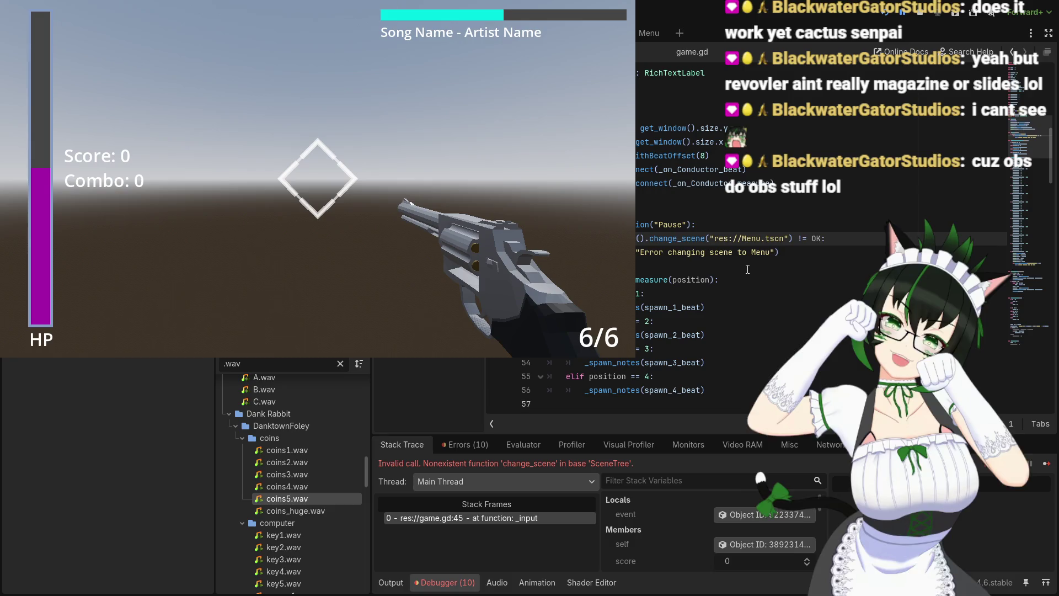
# Stop the debug session and scroll through game.gd
pyautogui.click(938, 17)
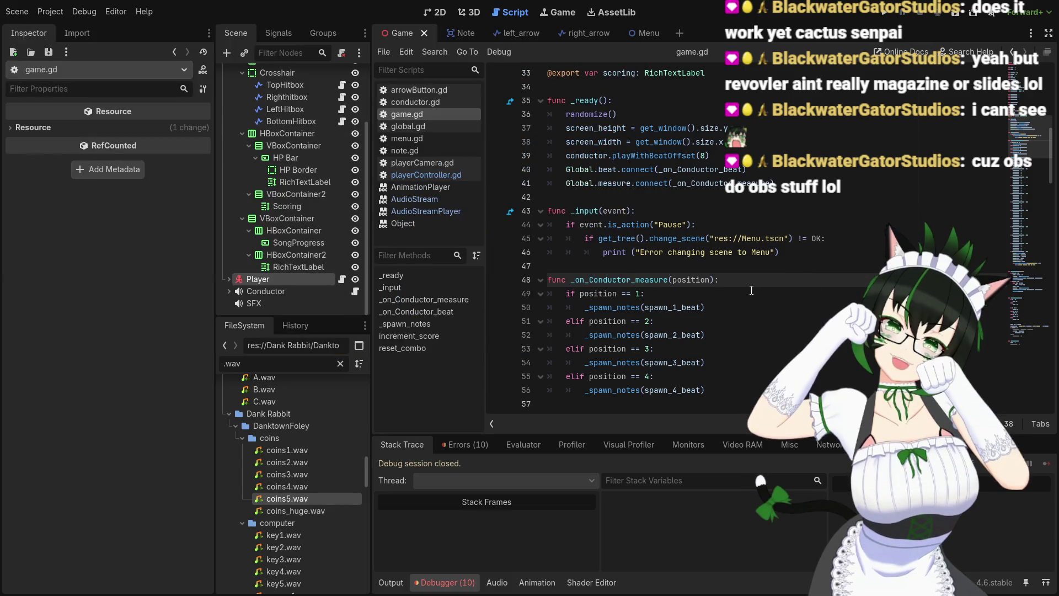
pyautogui.scroll(-20, 761, 284)
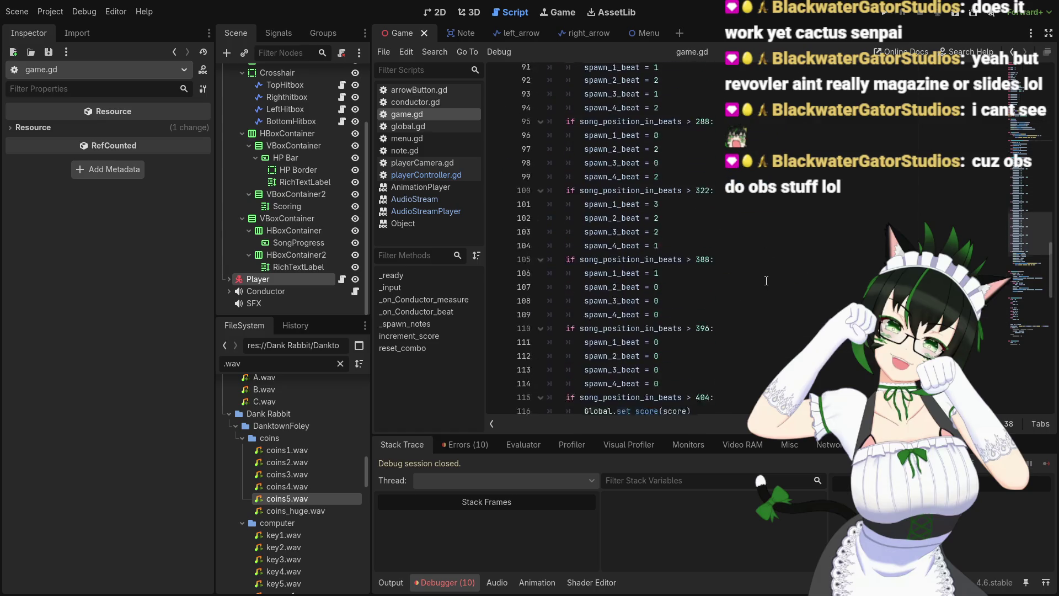
pyautogui.scroll(-5, 767, 281)
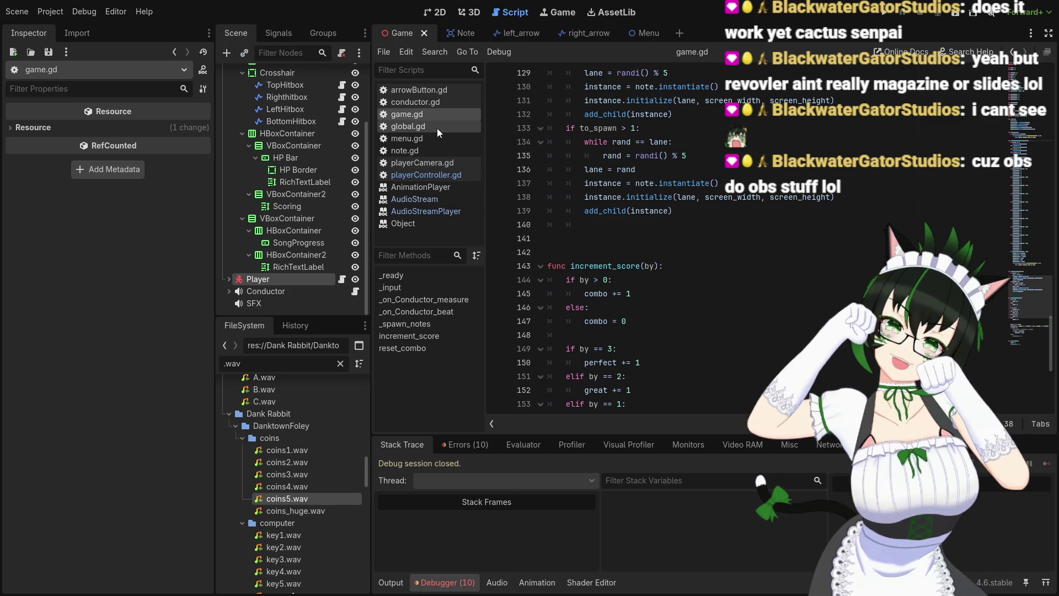
pyautogui.scroll(-6, 772, 278)
pyautogui.scroll(13, 773, 278)
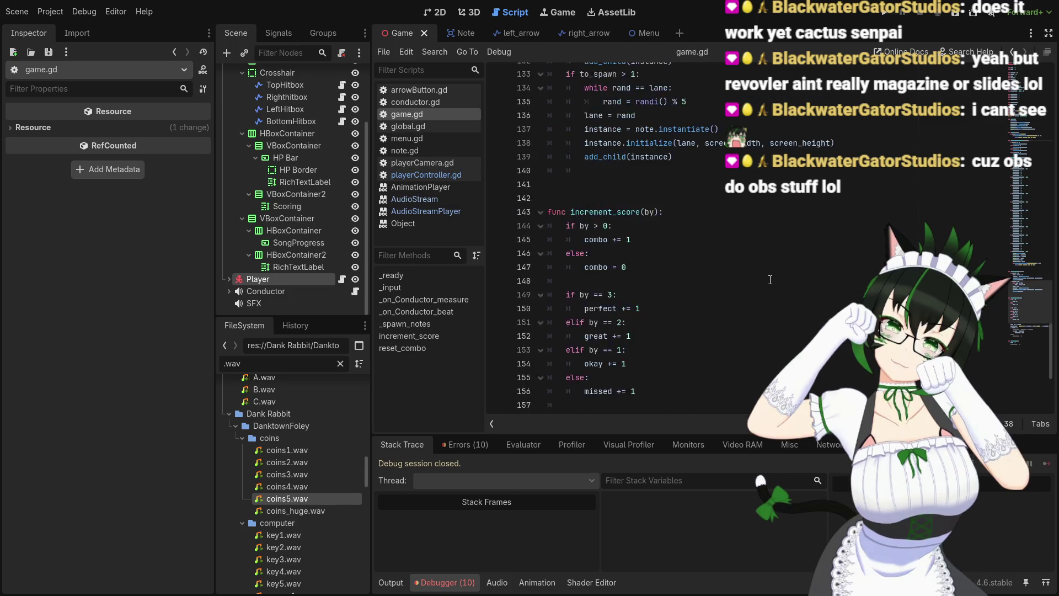
pyautogui.scroll(17, 773, 279)
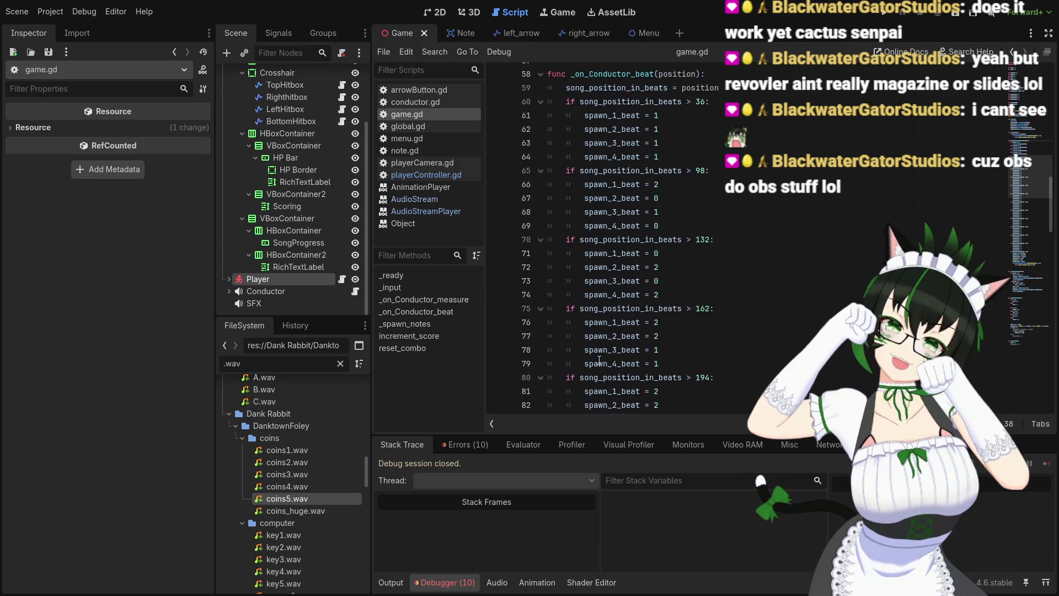
pyautogui.scroll(-10, 316, 490)
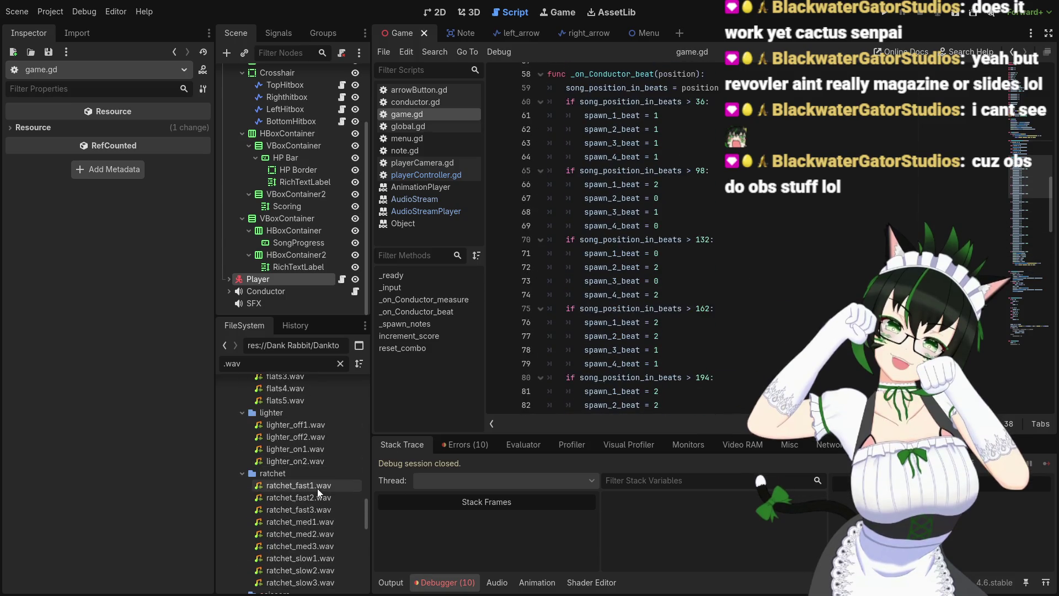
# Preview ratchet_fast1.wav, glance at conductor.gd and game.gd, then open playerController.gd
pyautogui.click(316, 485)
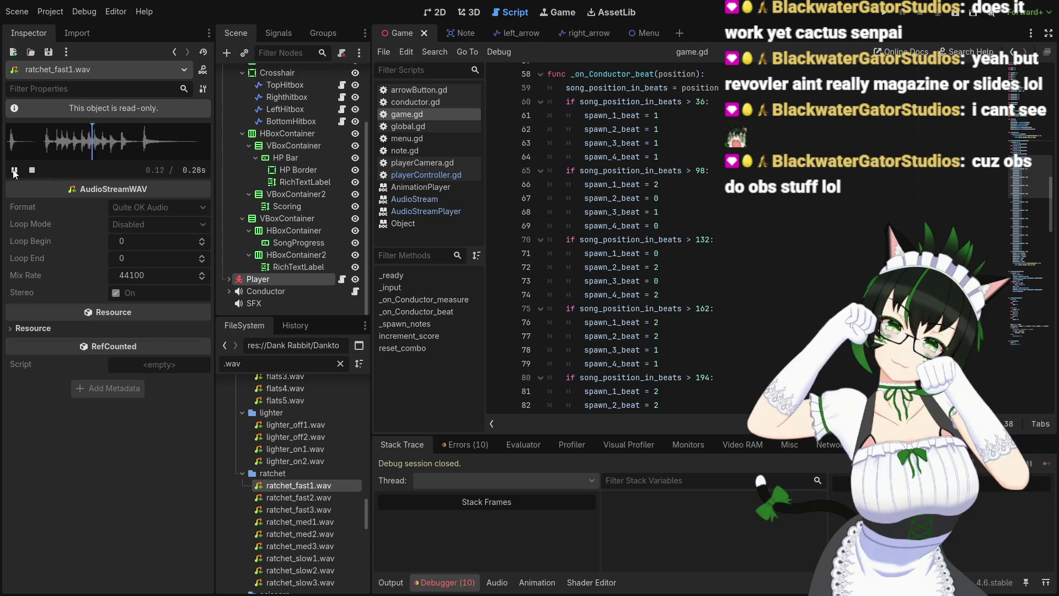
pyautogui.scroll(-13, 552, 221)
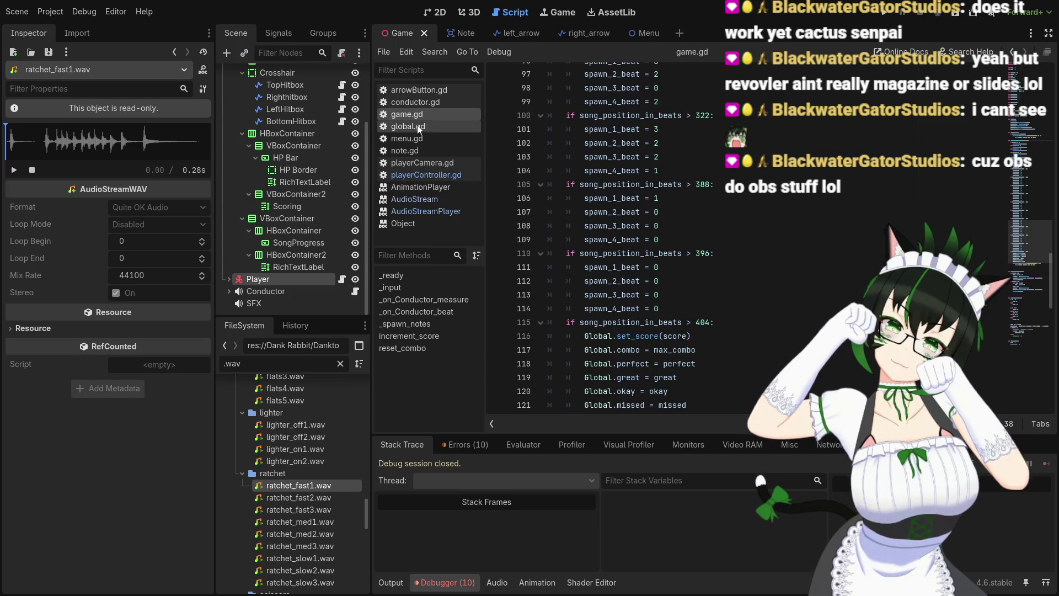
pyautogui.click(433, 105)
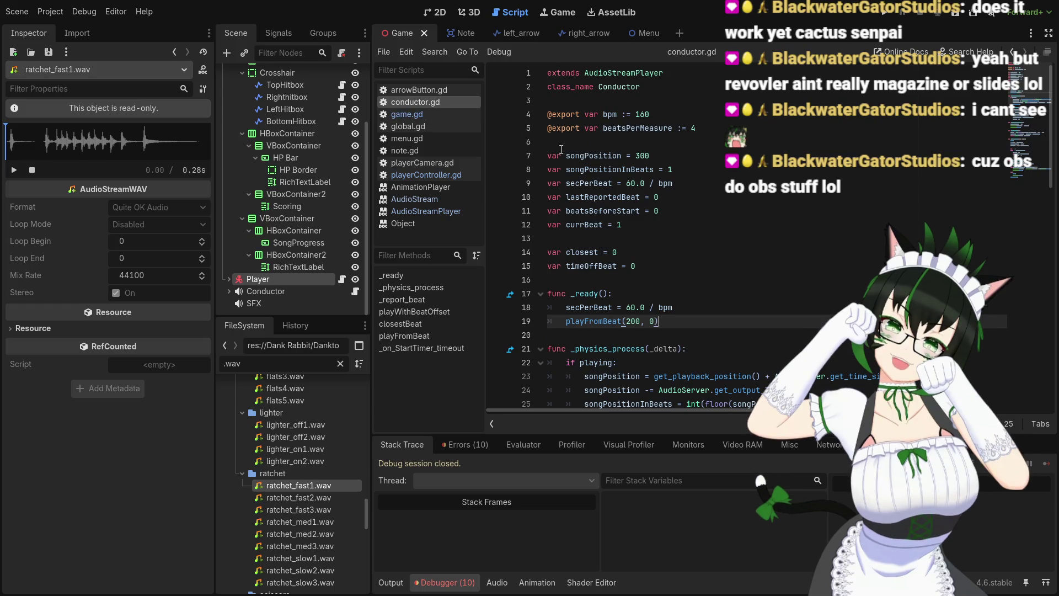
pyautogui.click(433, 115)
pyautogui.scroll(-15, 700, 284)
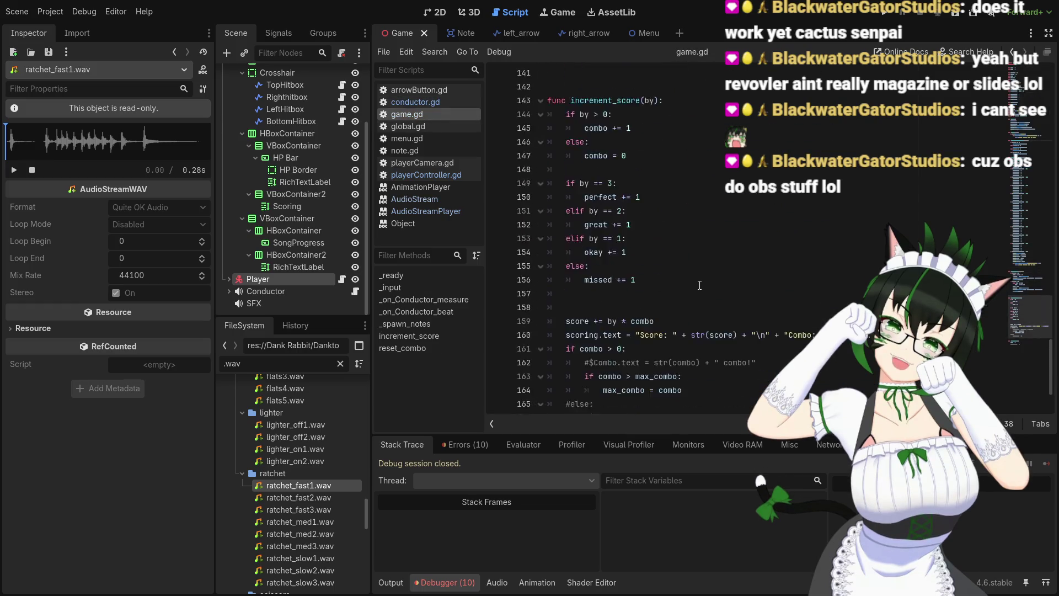
pyautogui.click(434, 175)
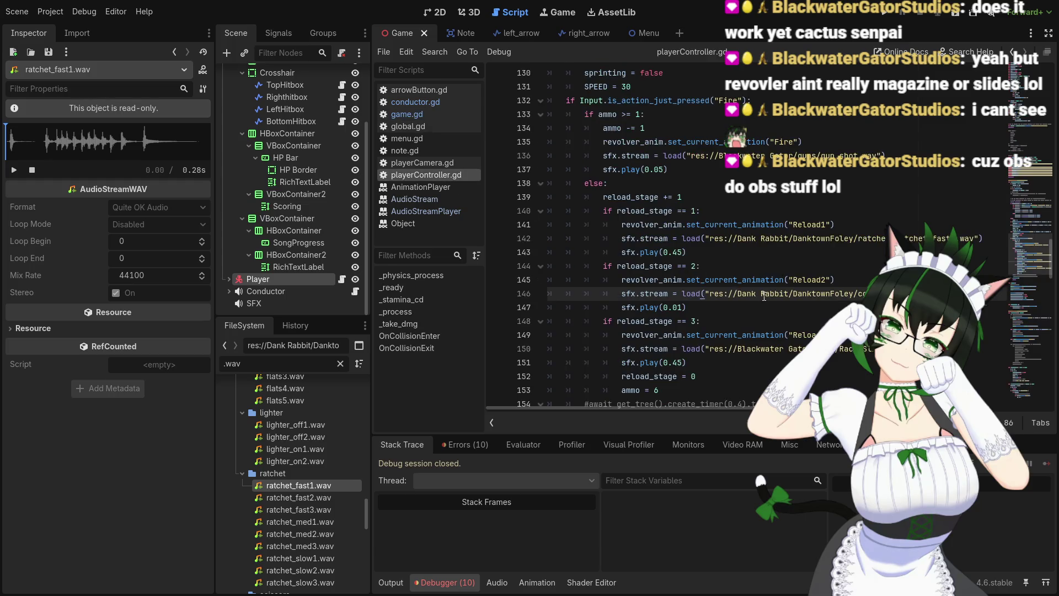
# Remove the 0.45 offset from sfx.play() on line 143, save, and run the game
pyautogui.scroll(2, 868, 228)
pyautogui.moveTo(772, 293)
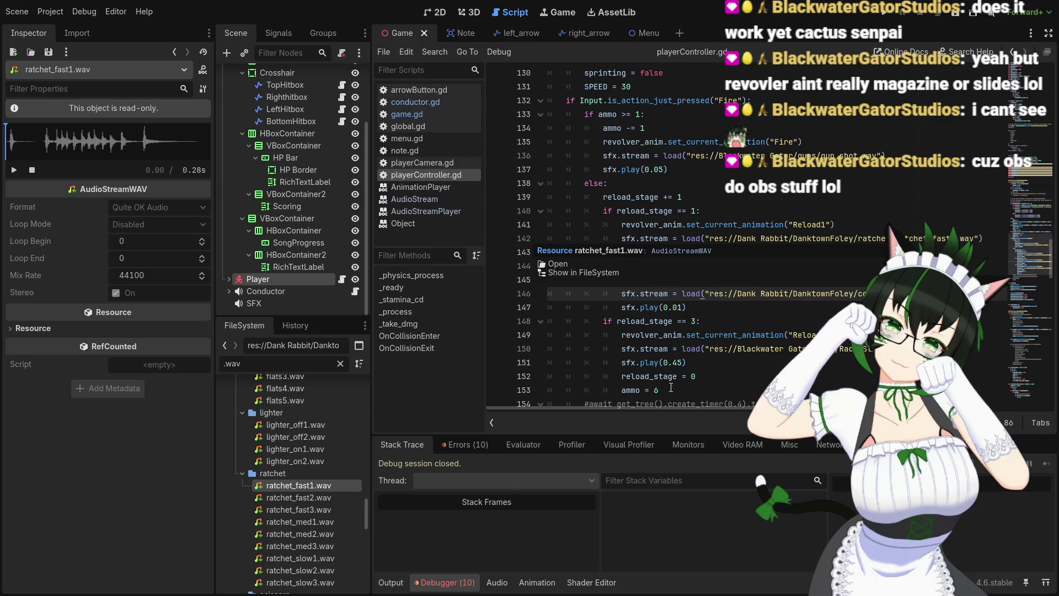
pyautogui.press('Up')
pyautogui.press('Up')
pyautogui.press('Up')
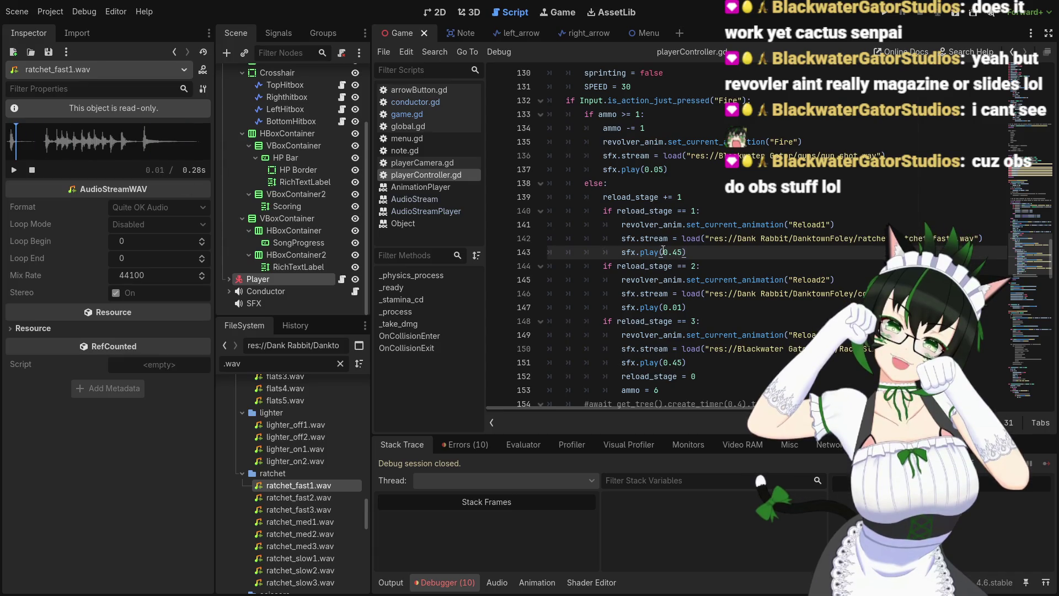
pyautogui.press('BackSpace')
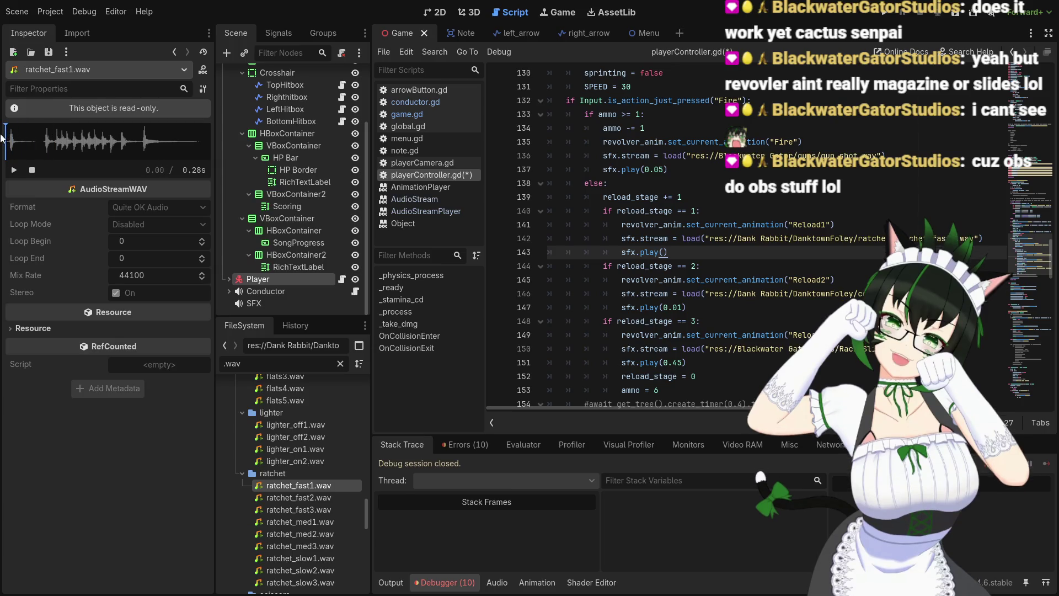
pyautogui.hotkey('ctrl', 's')
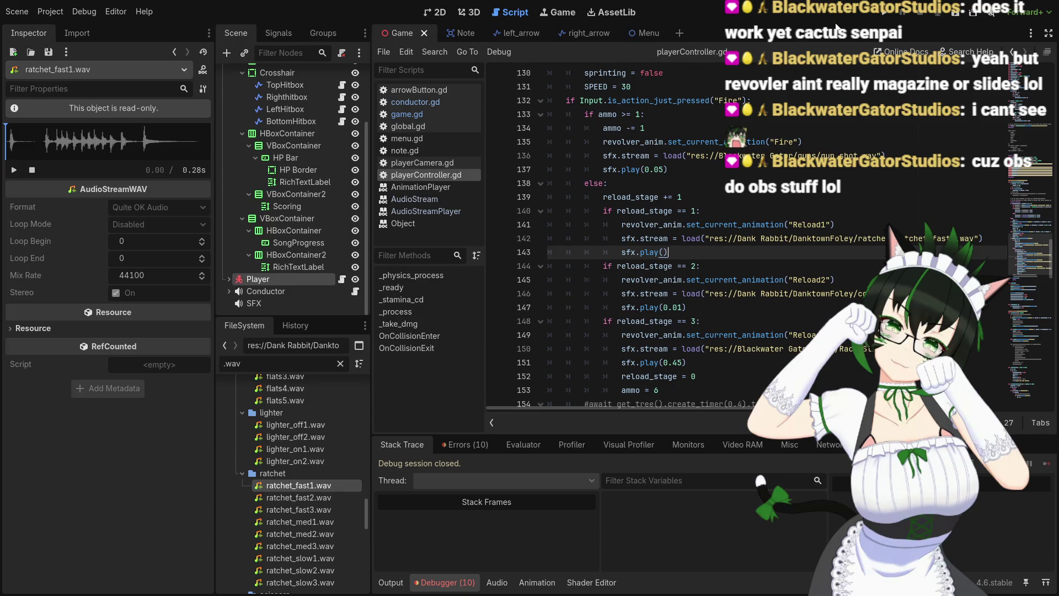
pyautogui.click(884, 13)
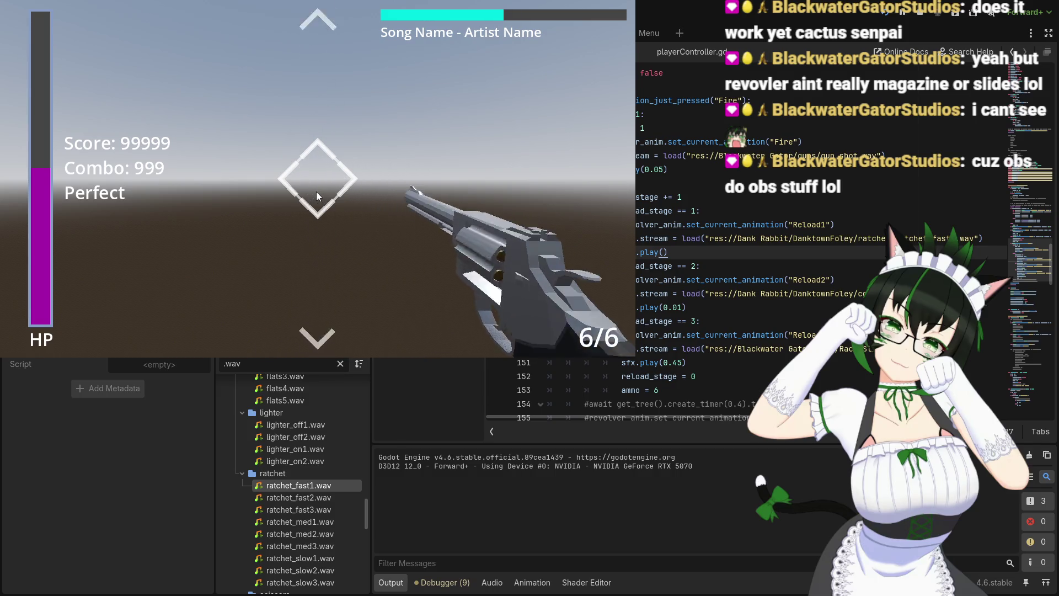
# Stop the play-test run with F8
pyautogui.press('F8')
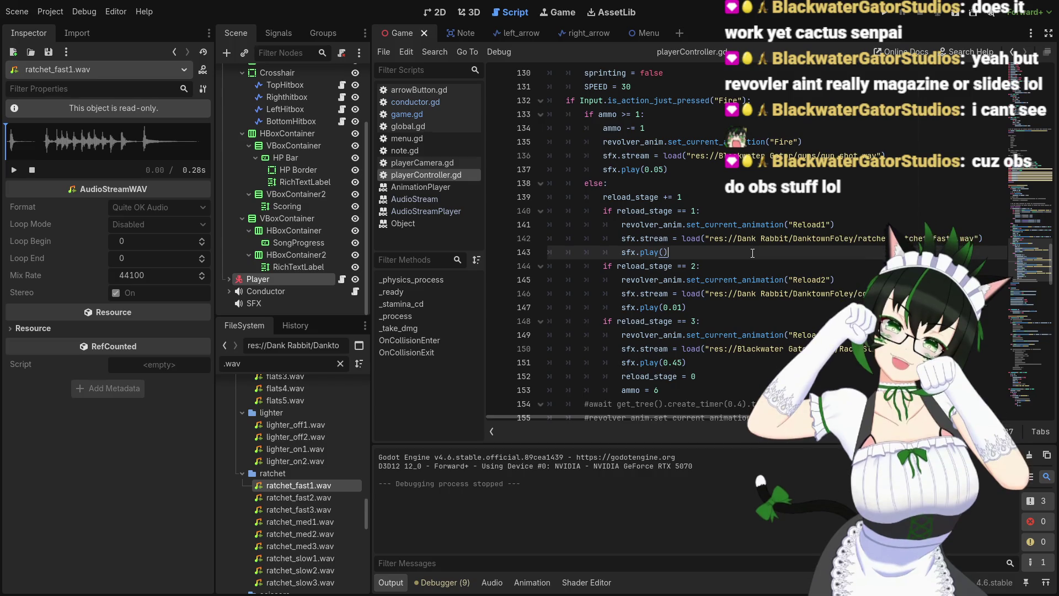
# Scroll through playerController.gd's code, then switch to arrowButton.gd
pyautogui.scroll(-3, 755, 252)
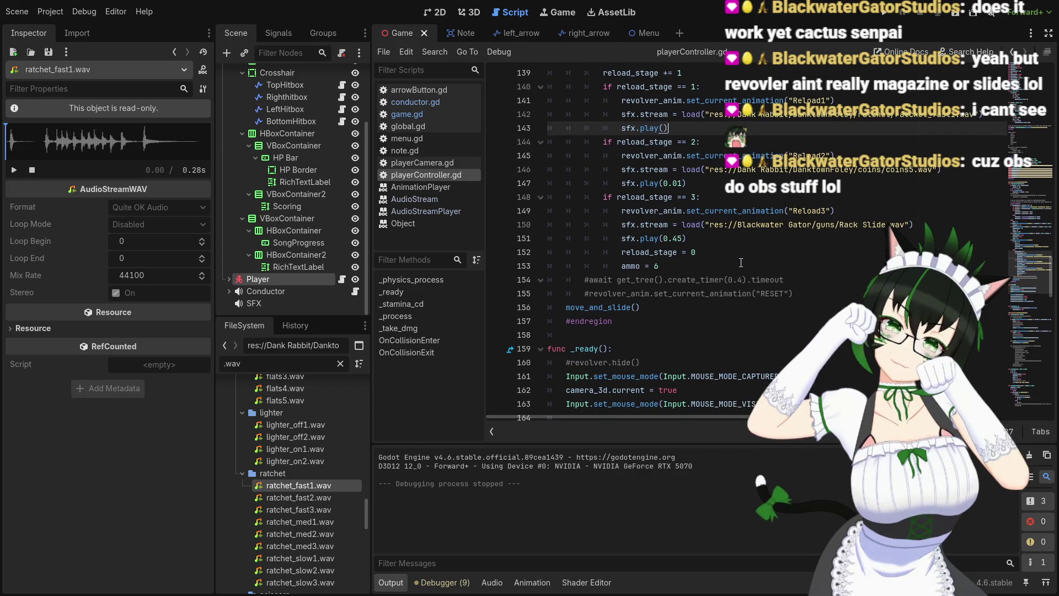
pyautogui.scroll(-3, 740, 254)
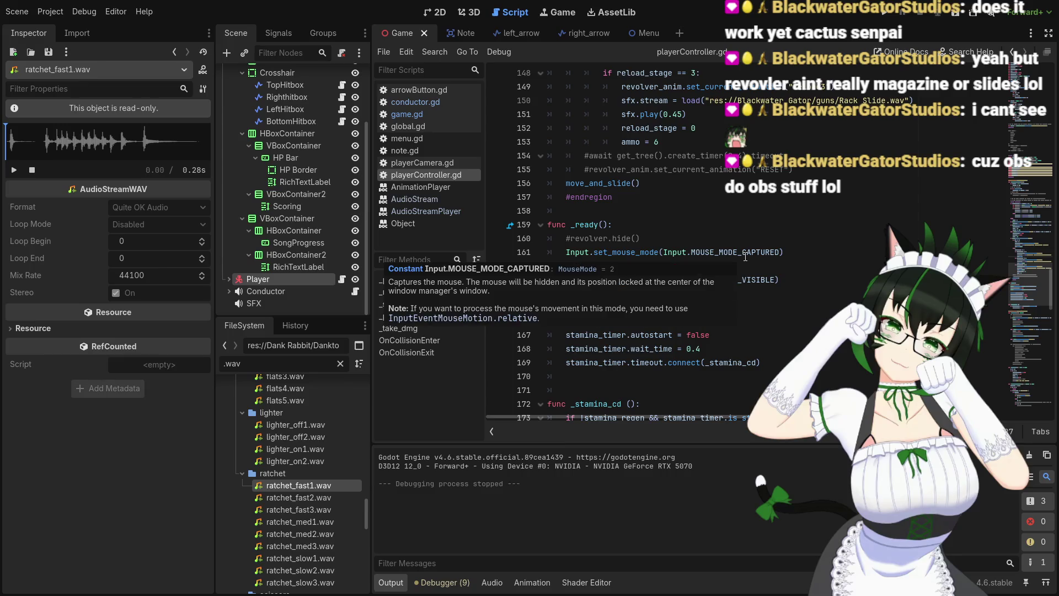
pyautogui.scroll(5, 796, 234)
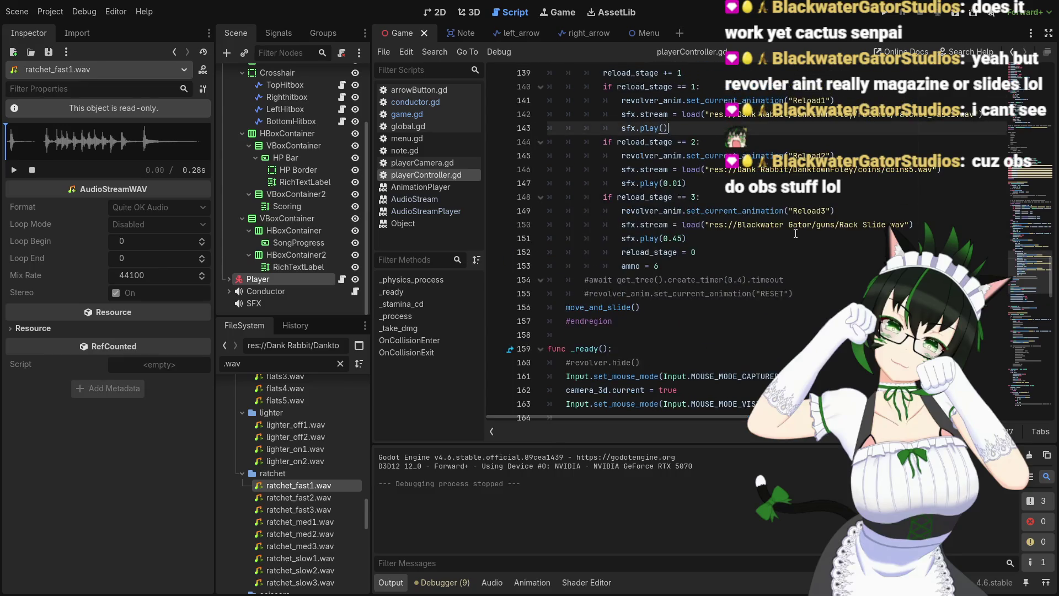
pyautogui.scroll(-4, 799, 233)
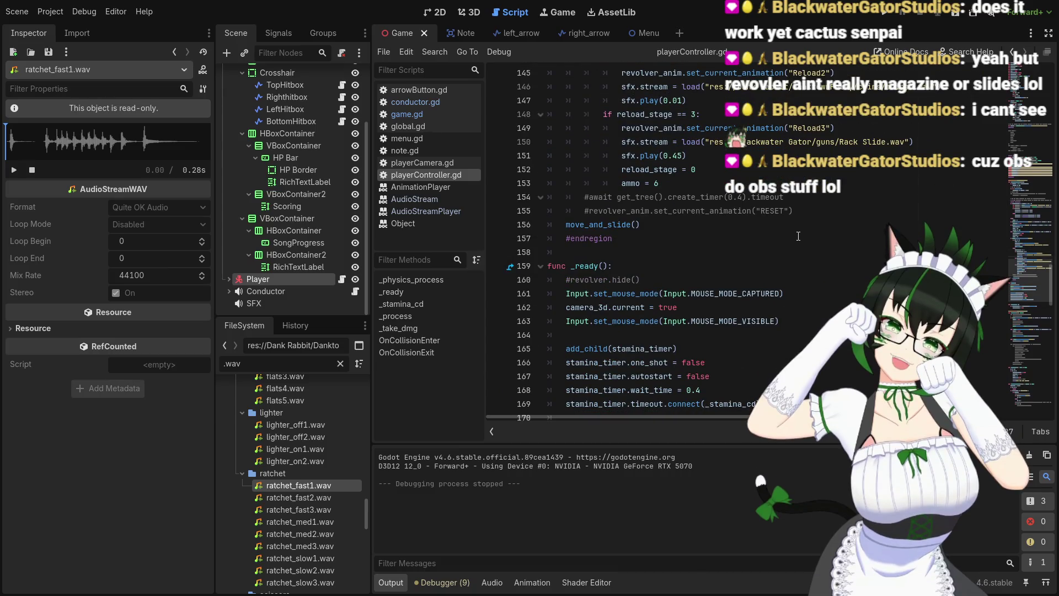
pyautogui.scroll(-4, 798, 236)
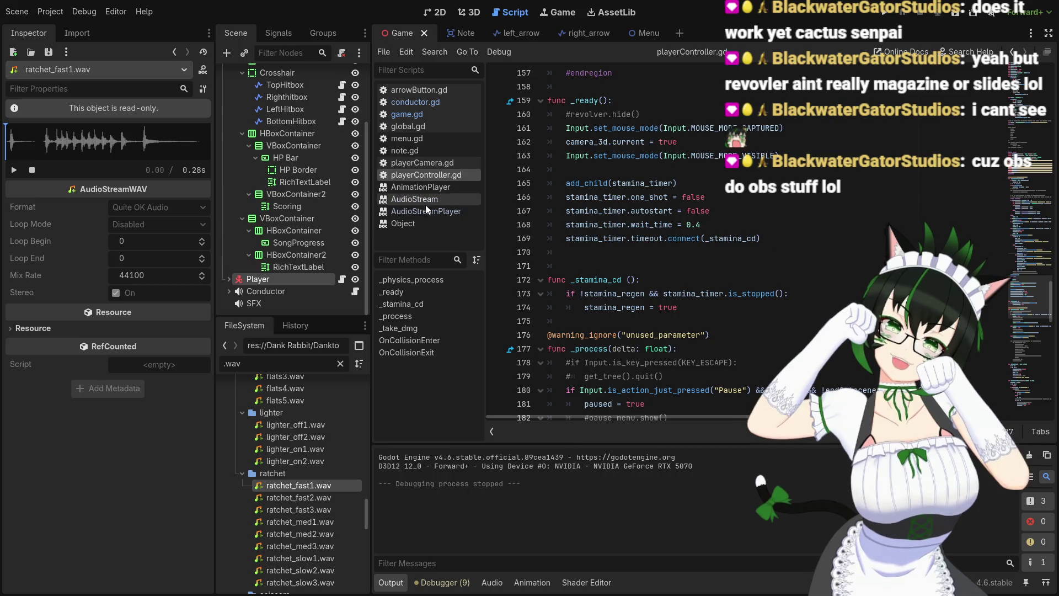
pyautogui.scroll(-10, 739, 256)
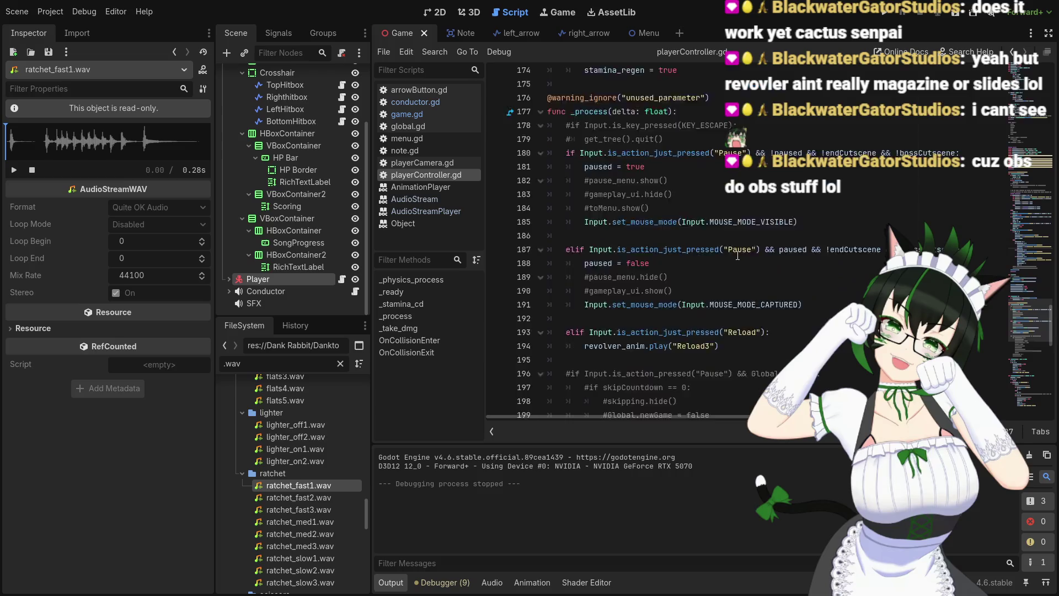
pyautogui.scroll(5, 739, 255)
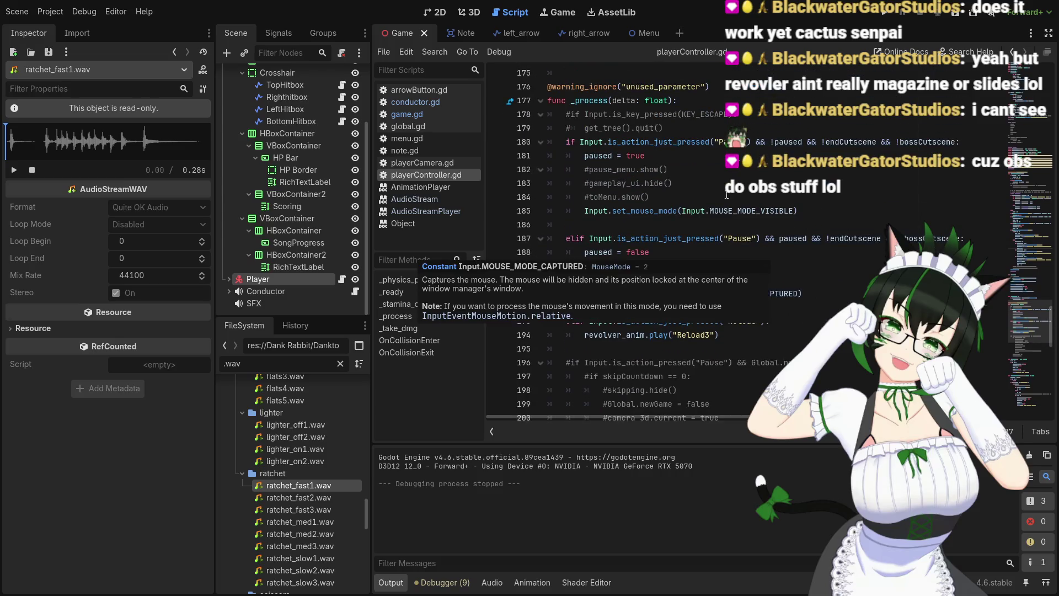
pyautogui.scroll(2, 793, 295)
pyautogui.scroll(-4, 794, 293)
pyautogui.scroll(1, 798, 290)
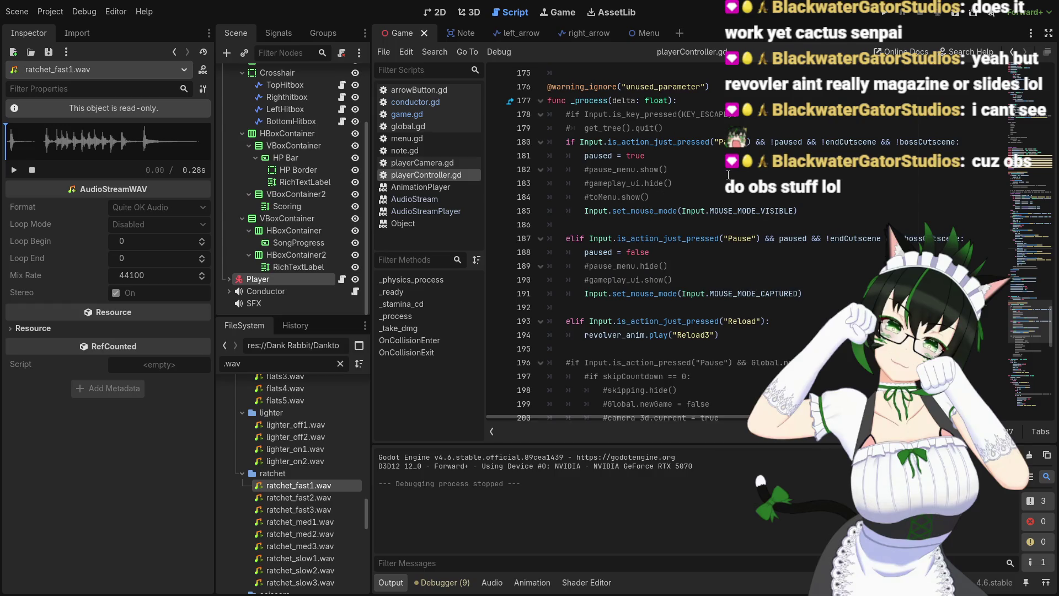
pyautogui.click(412, 90)
pyautogui.scroll(7, 712, 198)
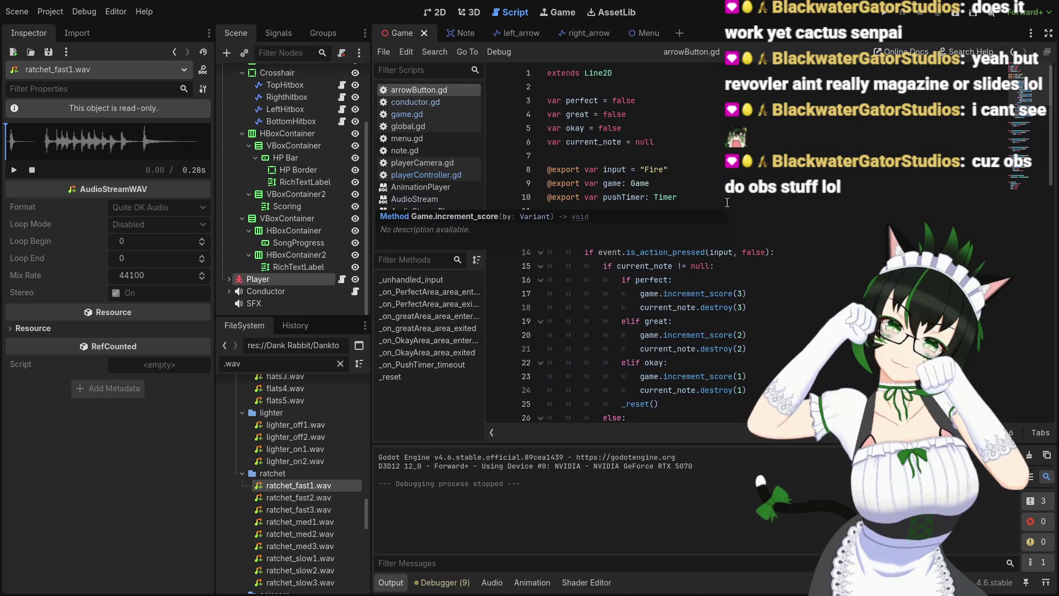
pyautogui.scroll(-3, 710, 190)
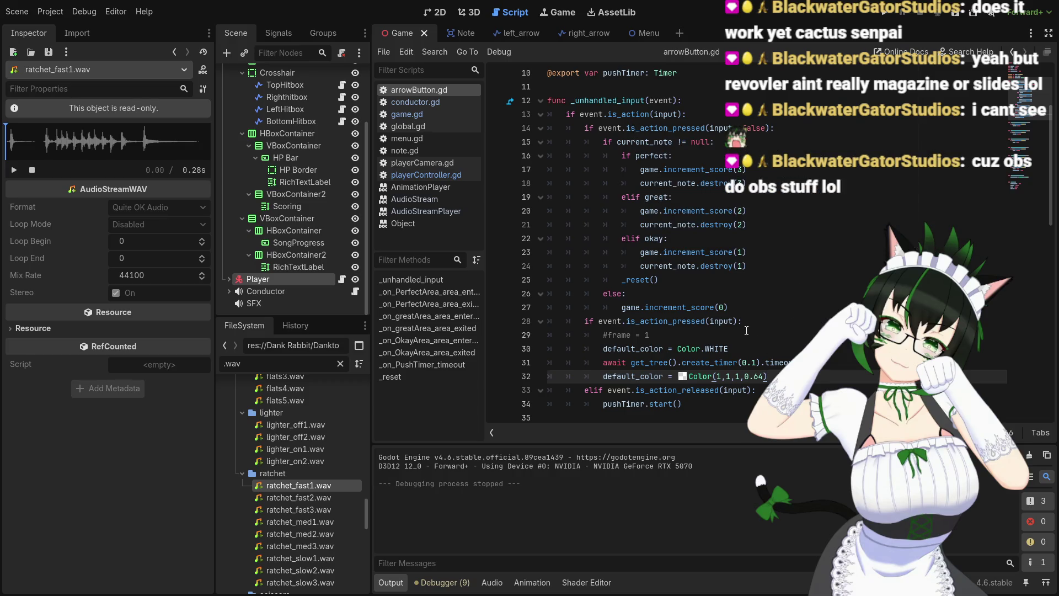
pyautogui.click(757, 317)
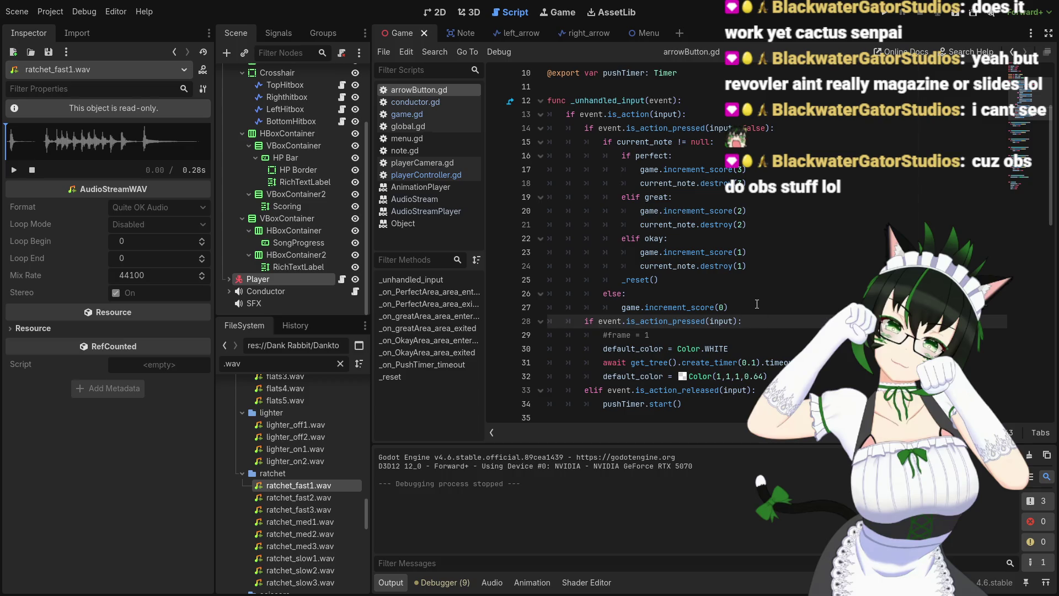
pyautogui.click(585, 127)
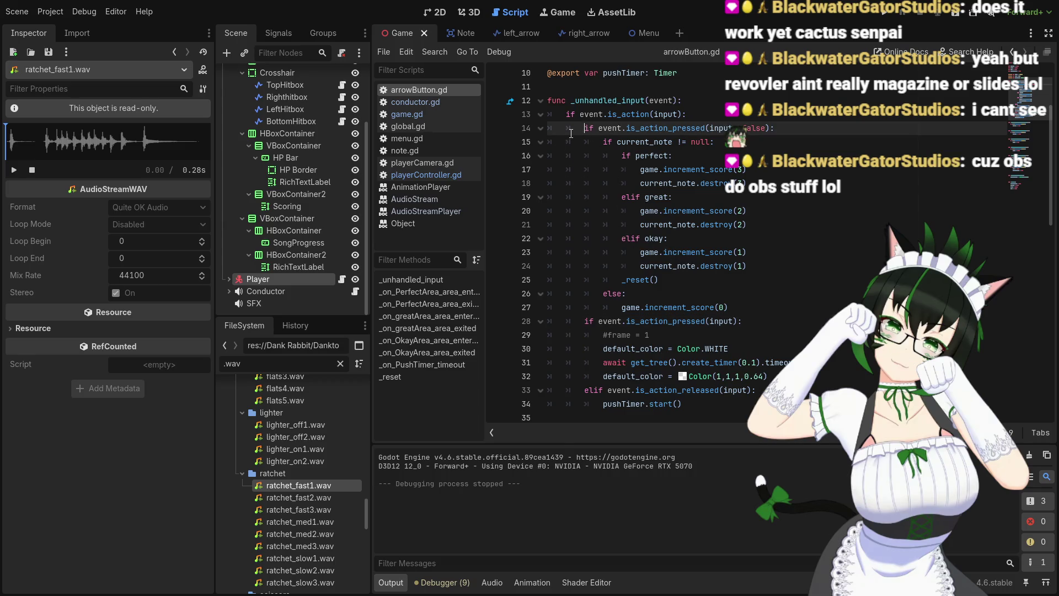
pyautogui.scroll(3, 713, 335)
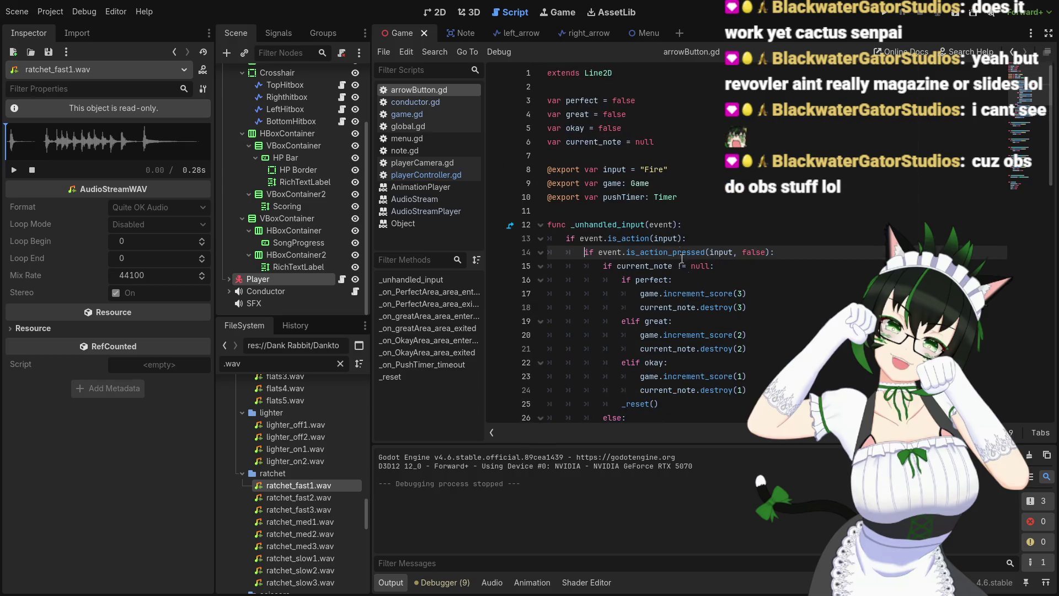
pyautogui.scroll(-2, 653, 165)
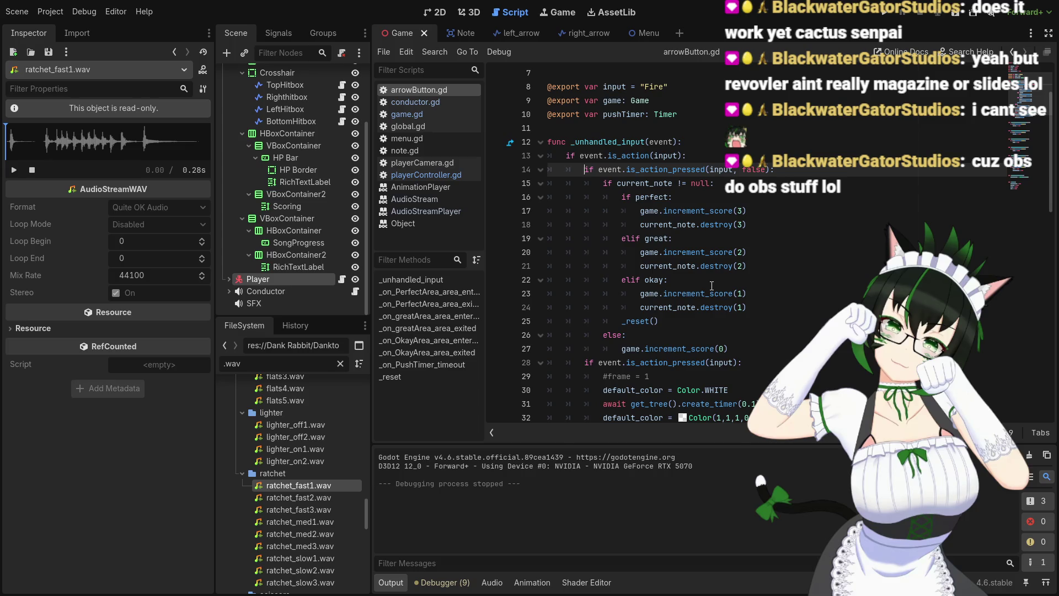
pyautogui.scroll(-2, 713, 285)
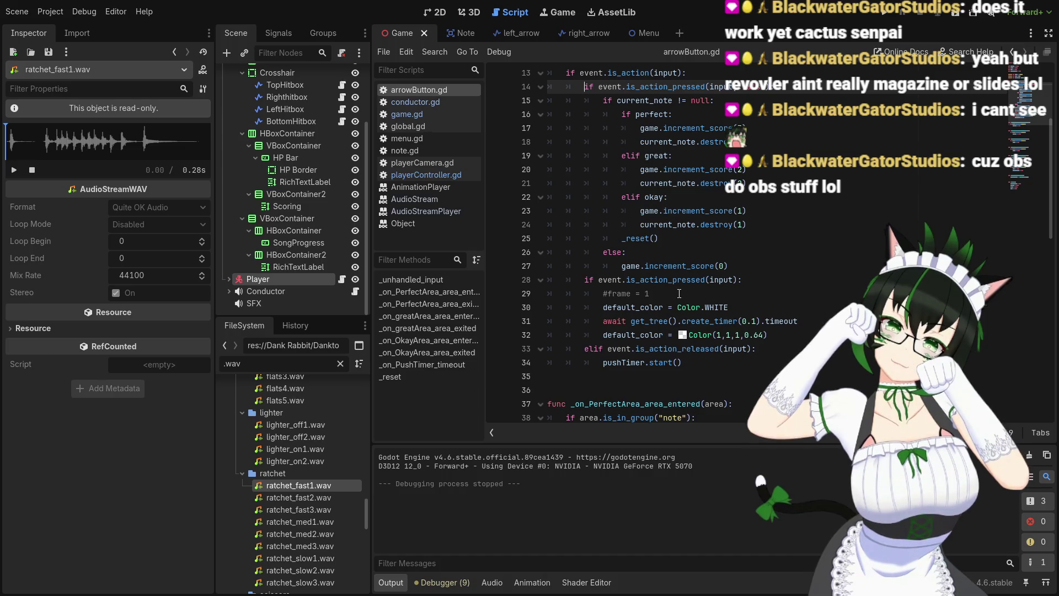
pyautogui.scroll(1, 709, 288)
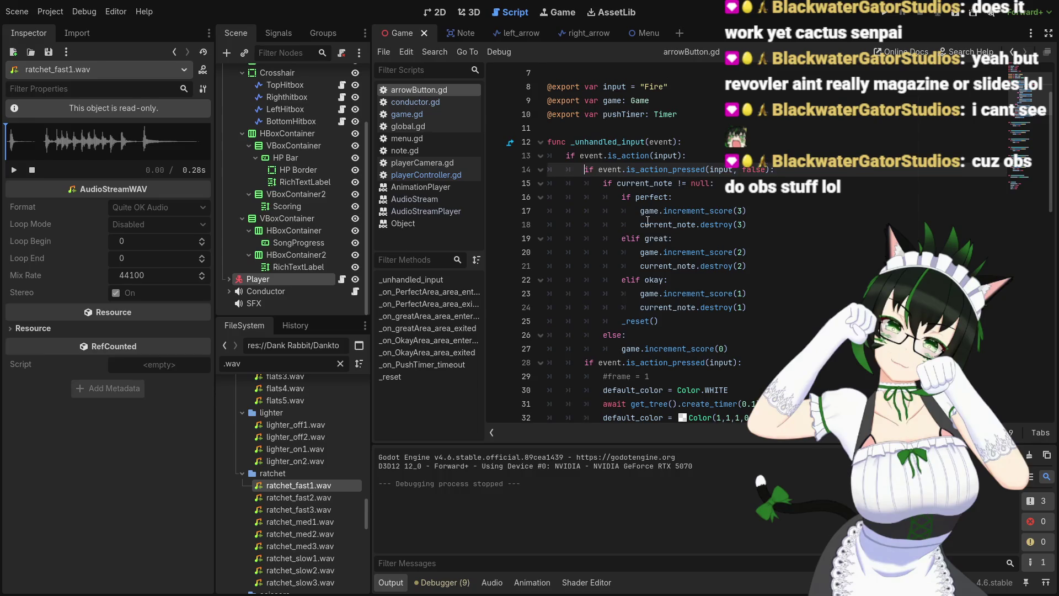
pyautogui.moveTo(584, 170)
pyautogui.mouseDown()
pyautogui.moveTo(756, 183)
pyautogui.moveTo(788, 176)
pyautogui.mouseUp()
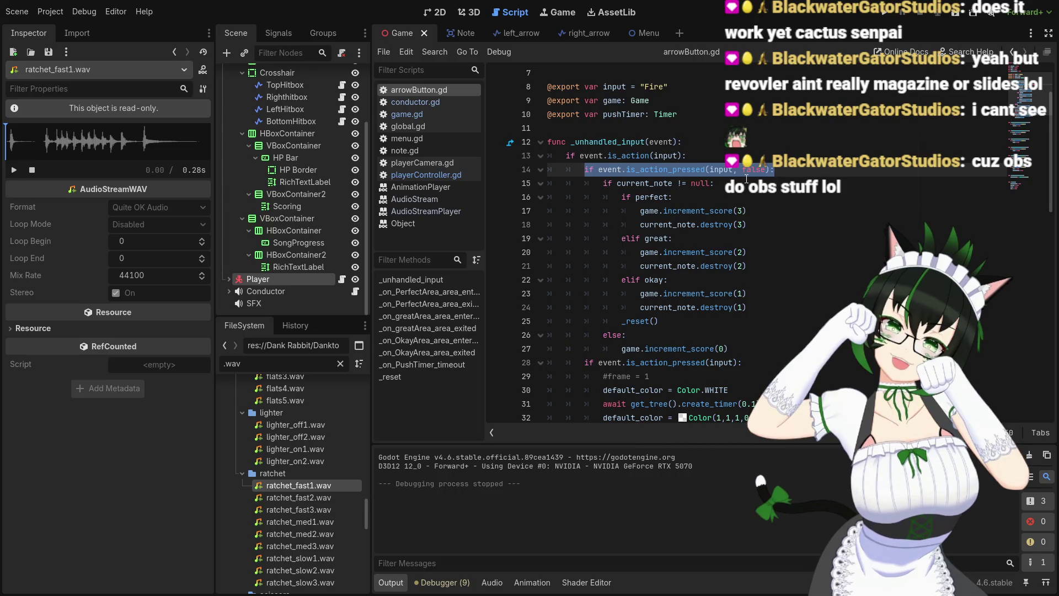
pyautogui.click(660, 172)
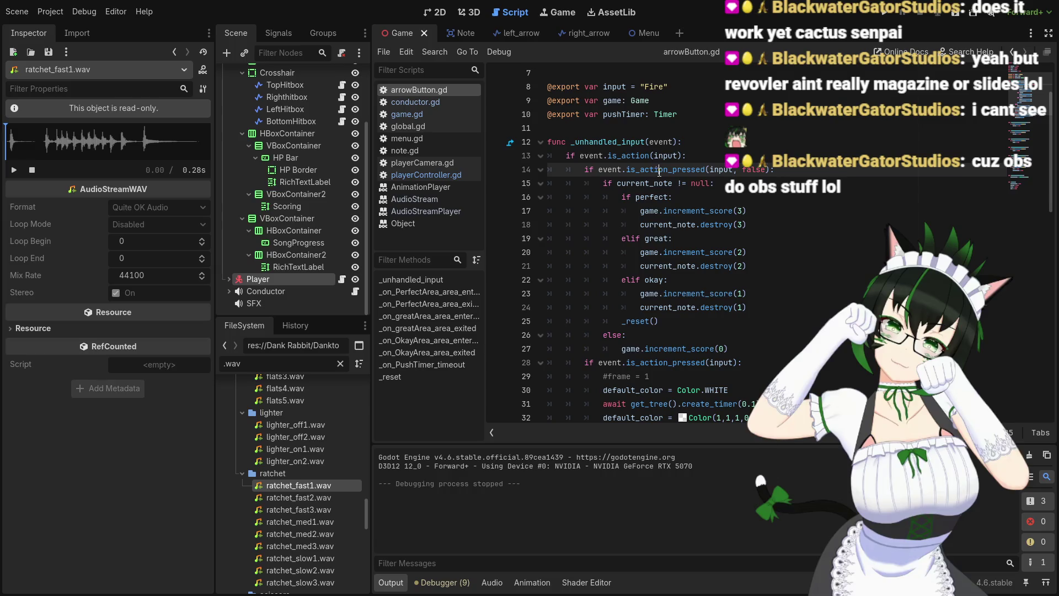
pyautogui.click(673, 172)
pyautogui.rightClick(681, 169)
pyautogui.click(713, 357)
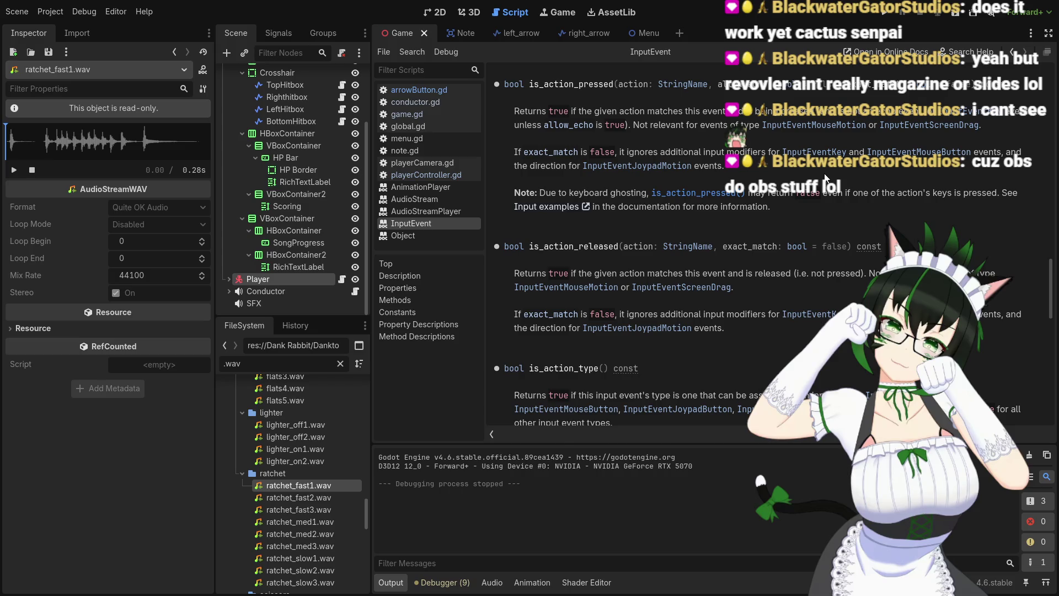
# Scroll the InputEvent docs around is_action_pressed and is_action_released
pyautogui.scroll(-2, 825, 177)
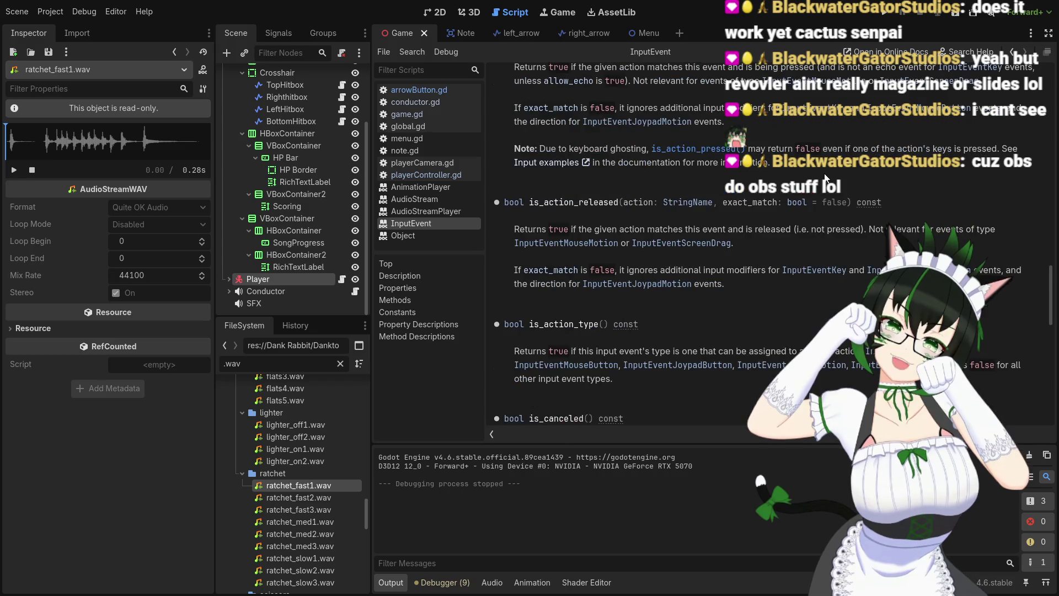
pyautogui.scroll(2, 826, 178)
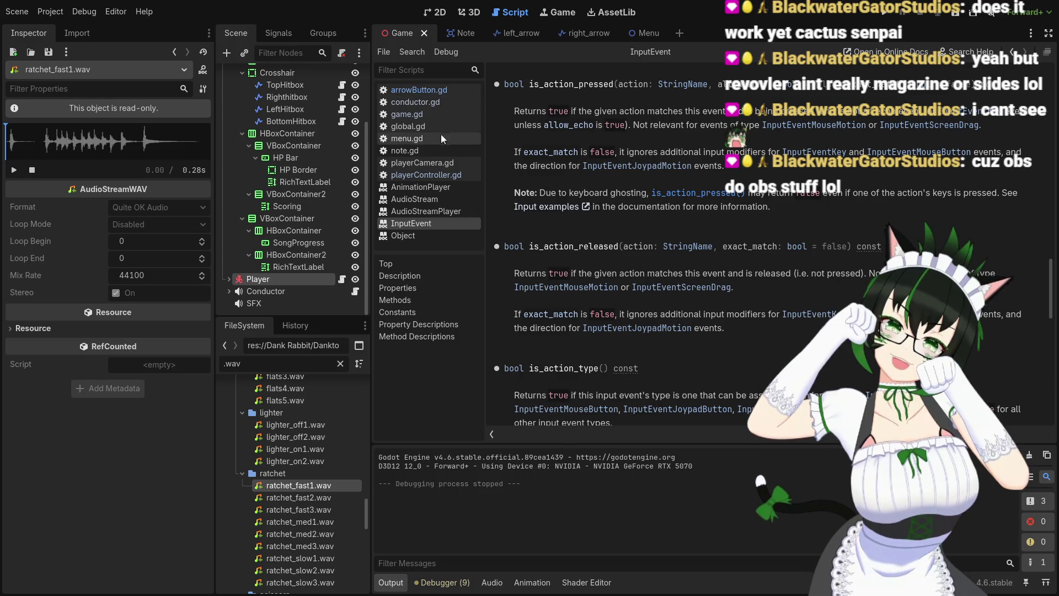
pyautogui.click(438, 149)
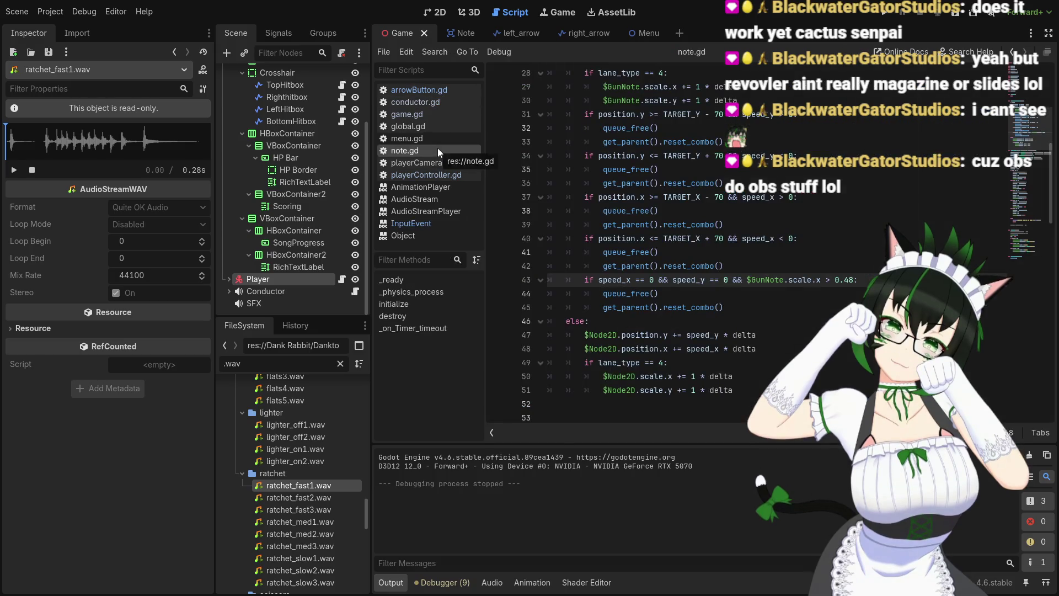
pyautogui.click(425, 116)
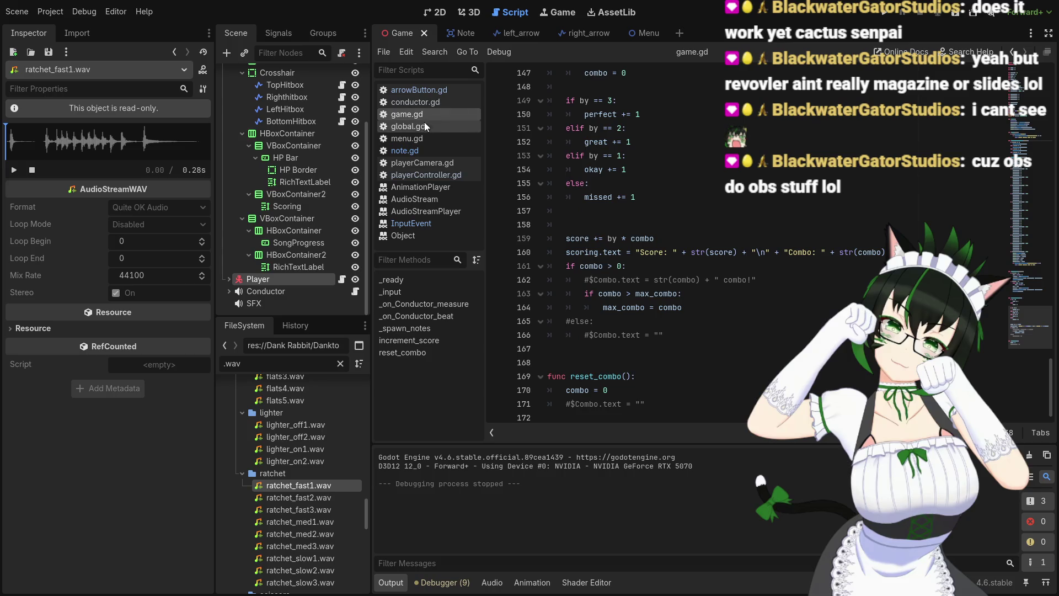
pyautogui.click(431, 89)
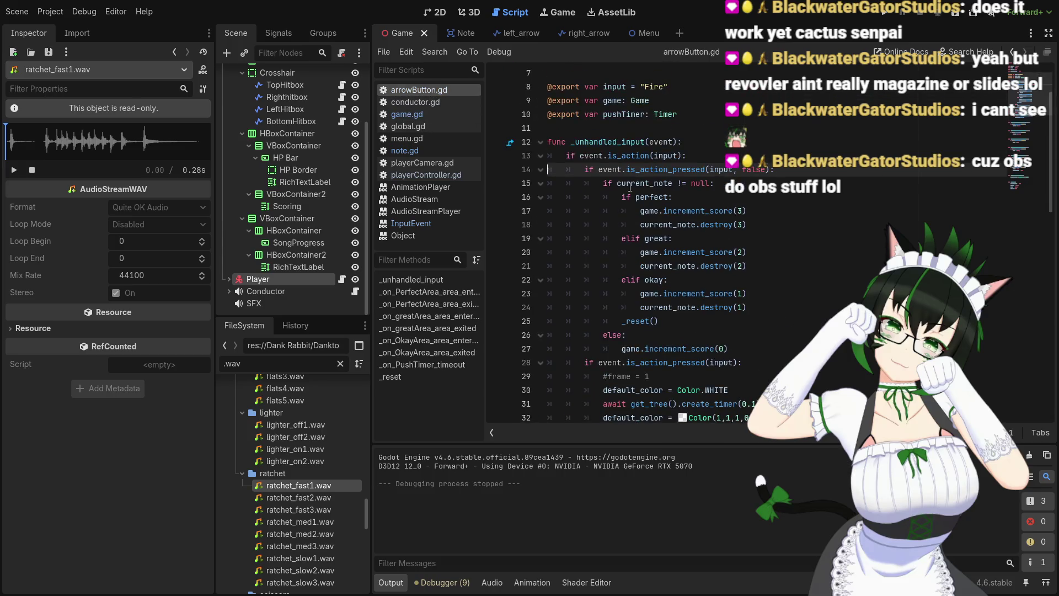
pyautogui.click(586, 170)
pyautogui.click(782, 171)
pyautogui.scroll(-2, 772, 182)
pyautogui.scroll(2, 768, 184)
pyautogui.scroll(-7, 768, 184)
pyautogui.scroll(6, 763, 191)
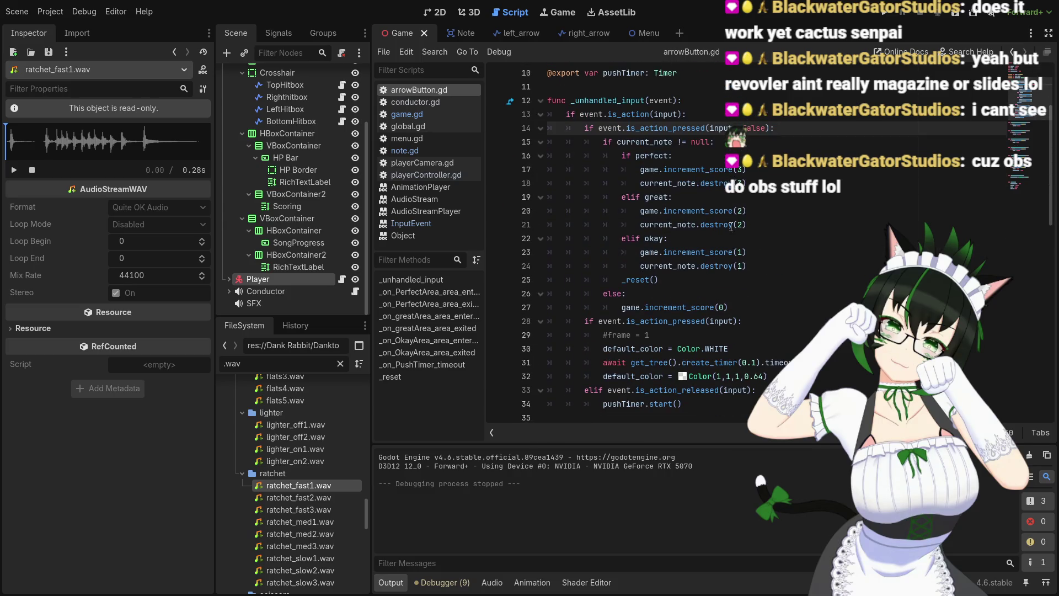
pyautogui.moveTo(693, 178)
pyautogui.scroll(1, 697, 135)
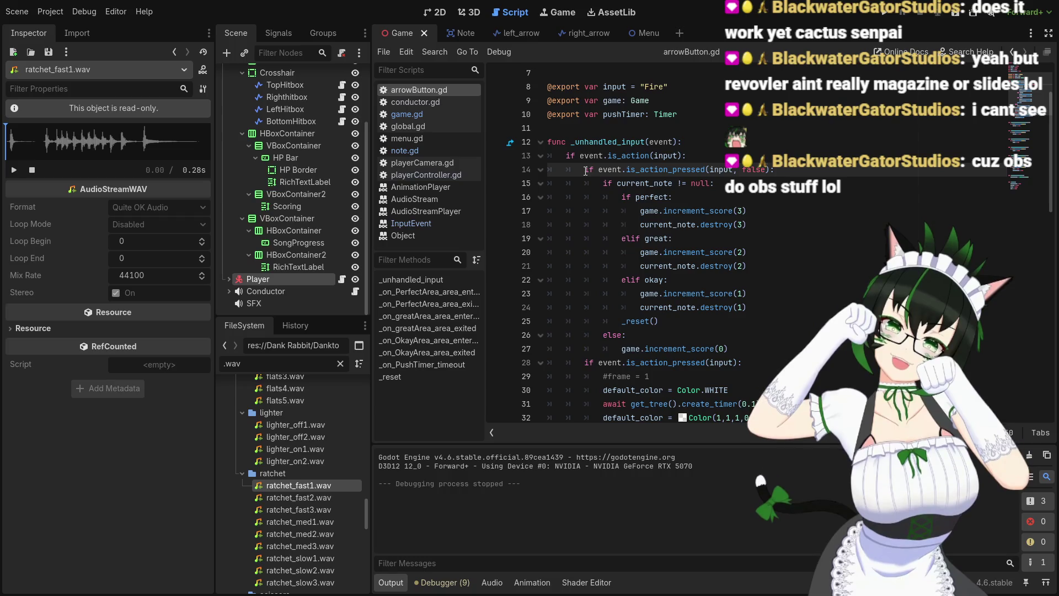
pyautogui.moveTo(586, 170)
pyautogui.mouseDown()
pyautogui.moveTo(717, 281)
pyautogui.moveTo(738, 348)
pyautogui.mouseUp()
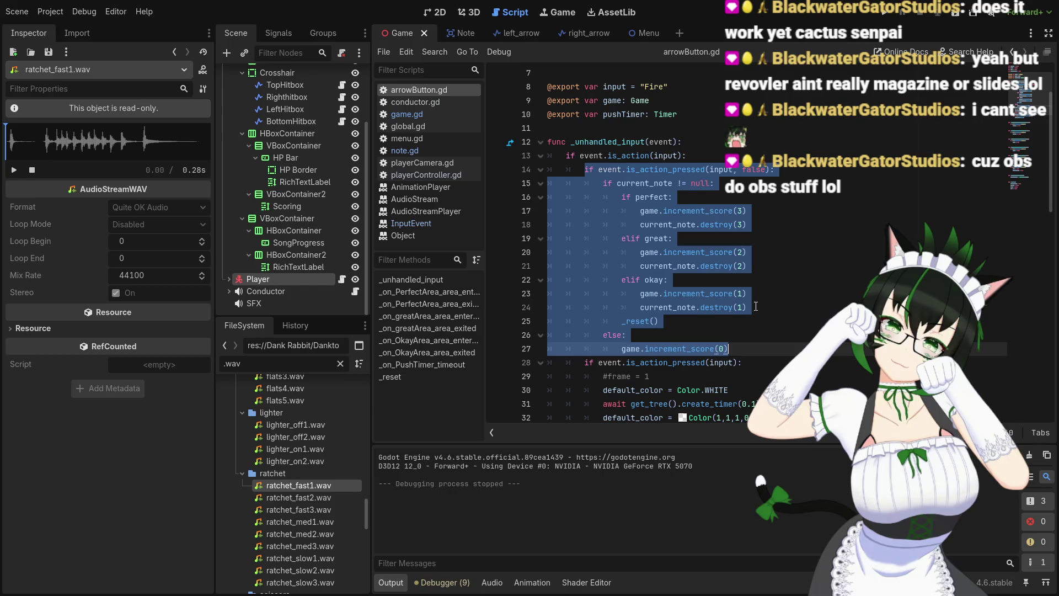
pyautogui.click(742, 188)
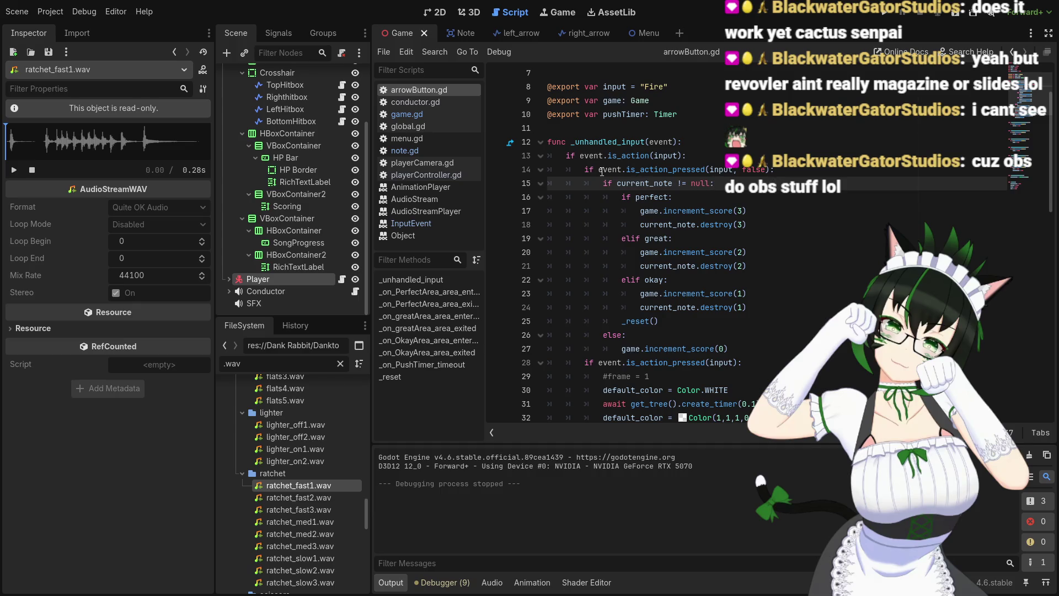
pyautogui.scroll(-1, 624, 173)
pyautogui.click(586, 129)
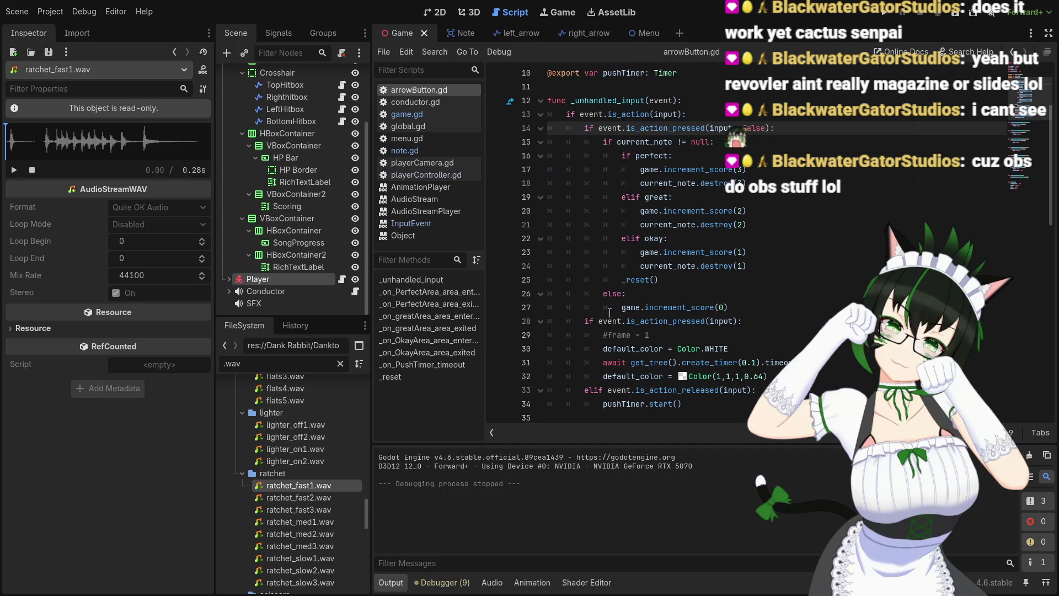
pyautogui.click(585, 321)
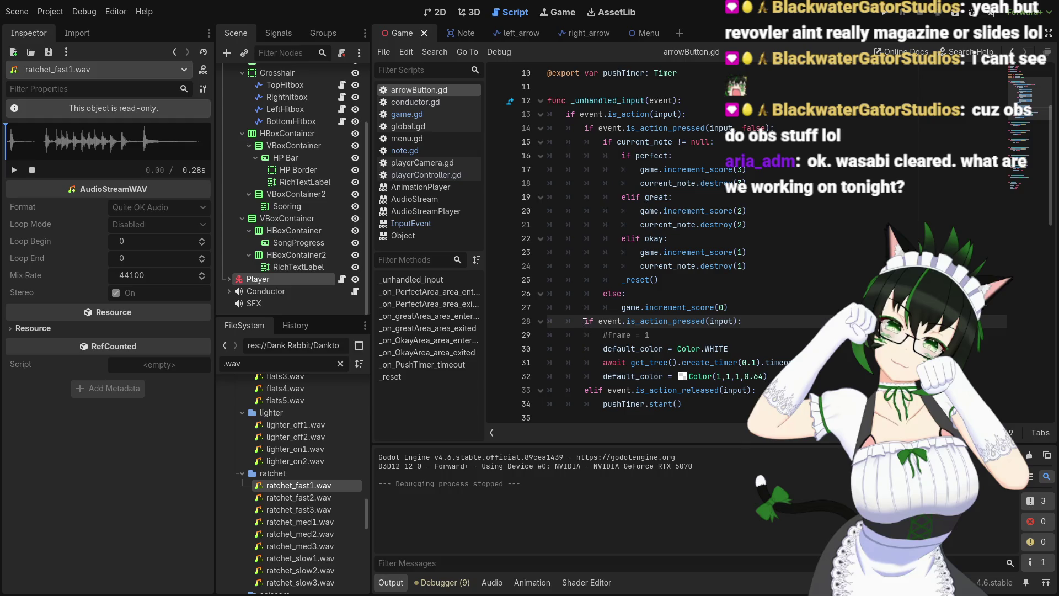
pyautogui.moveTo(603, 349)
pyautogui.mouseDown()
pyautogui.moveTo(779, 364)
pyautogui.moveTo(767, 377)
pyautogui.mouseUp()
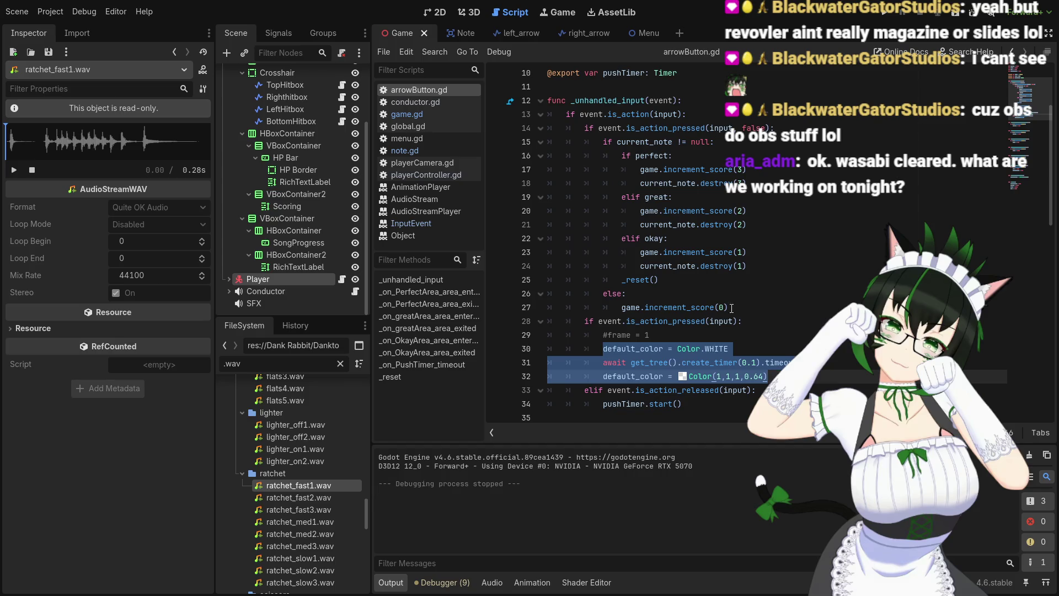
pyautogui.scroll(-3, 719, 304)
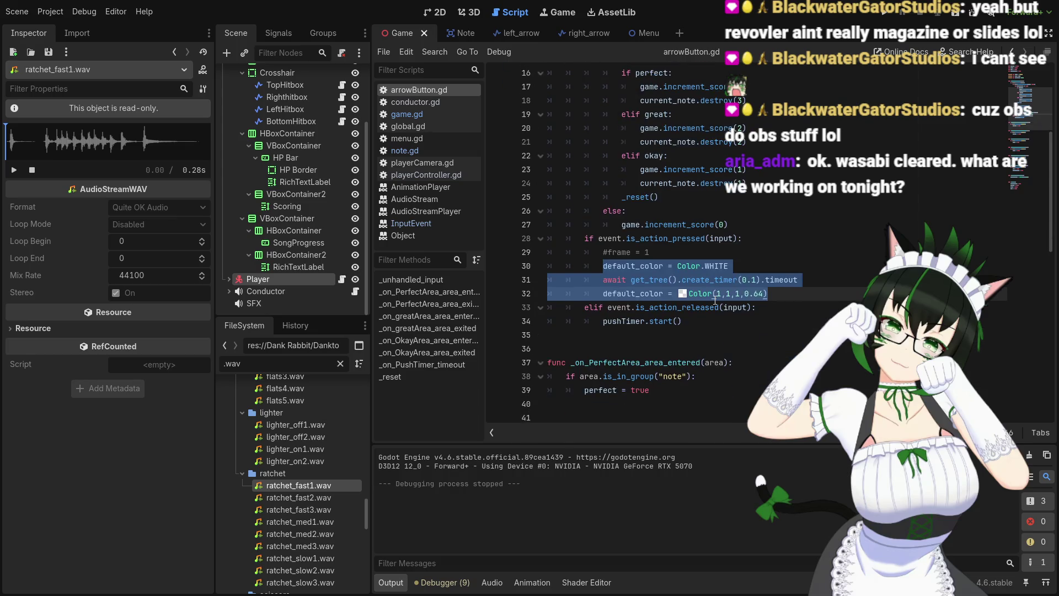
pyautogui.scroll(3, 715, 299)
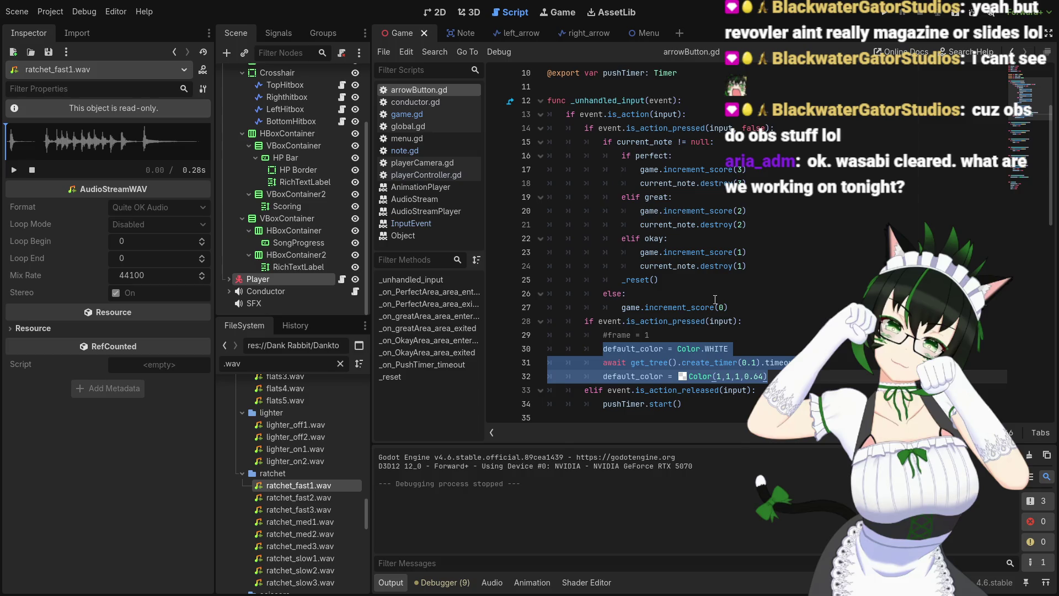
pyautogui.scroll(3, 715, 299)
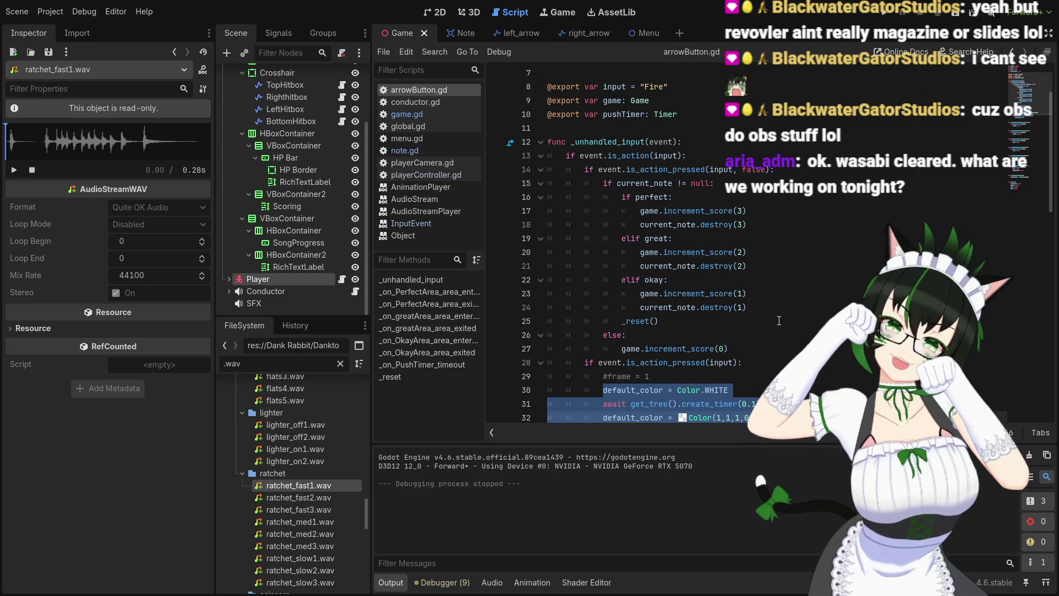
pyautogui.click(675, 337)
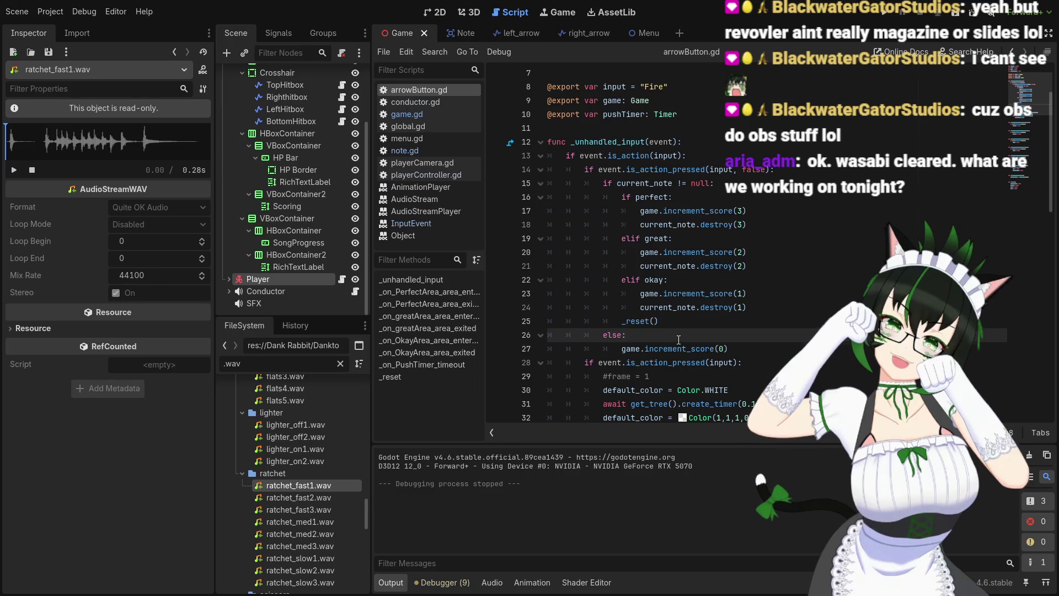
pyautogui.scroll(2, 735, 313)
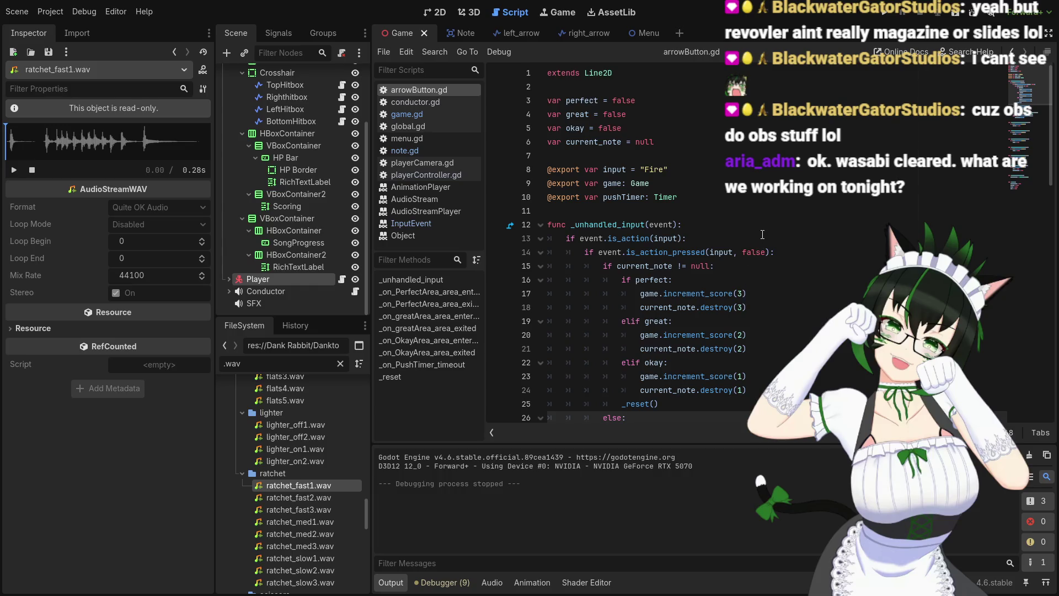
pyautogui.click(699, 230)
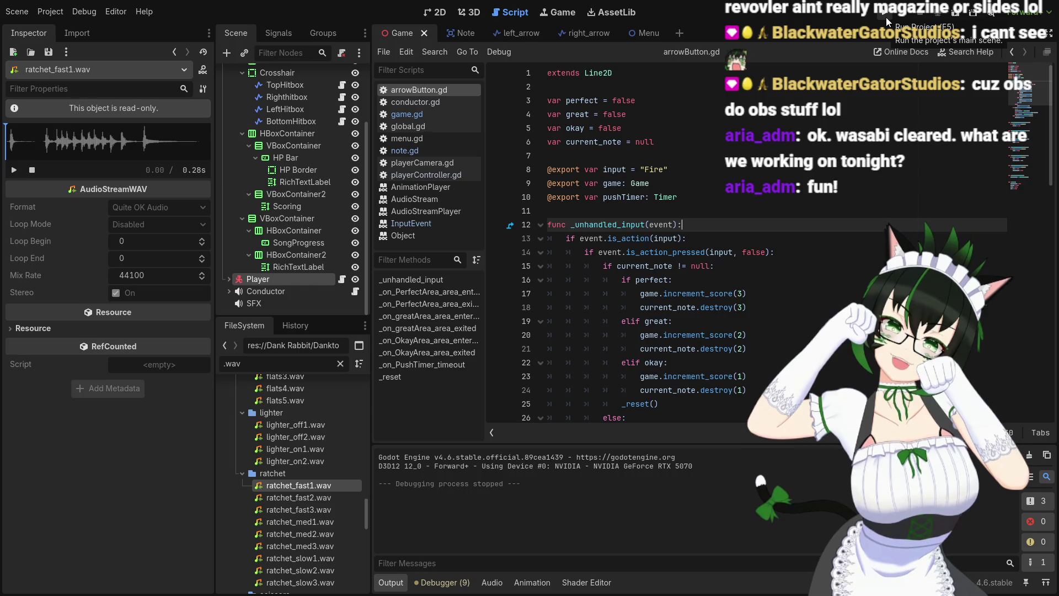
pyautogui.click(886, 17)
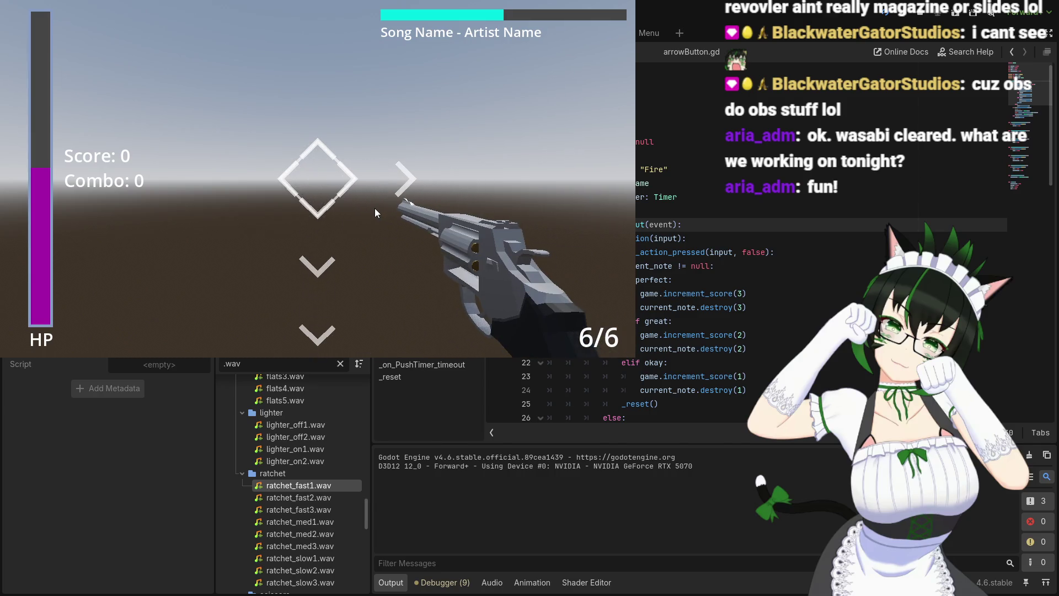
# Pause with Escape to hit the change_scene crash at line 45, then close the game window
pyautogui.press('Escape')
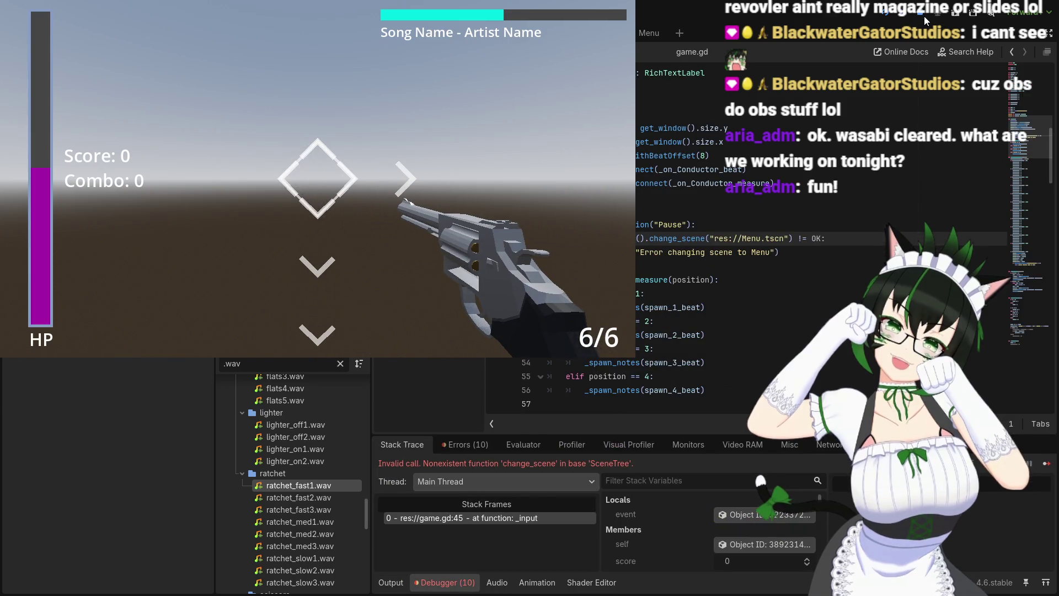
pyautogui.click(925, 16)
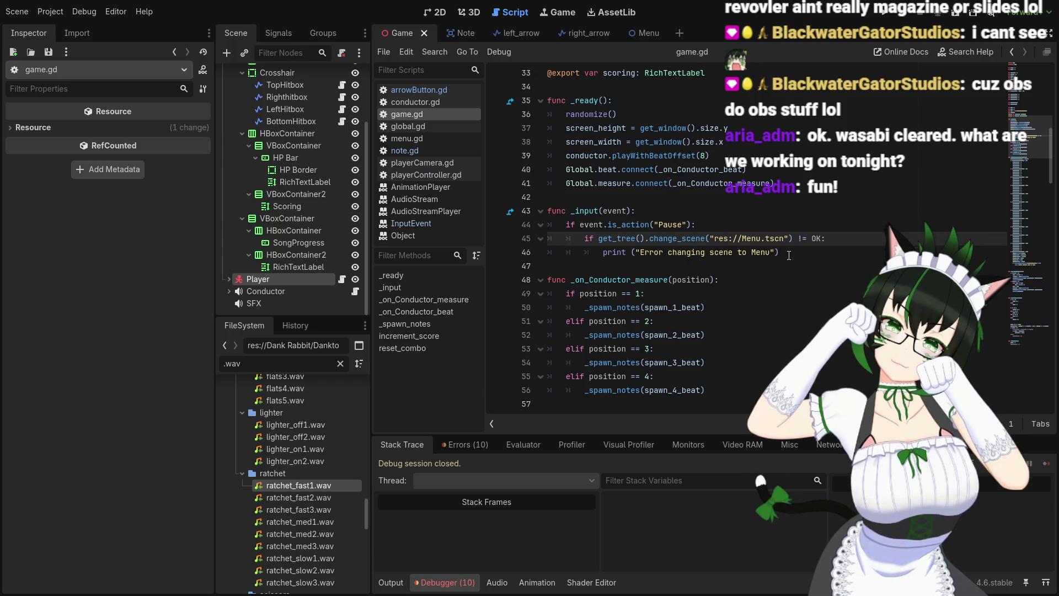
pyautogui.click(789, 255)
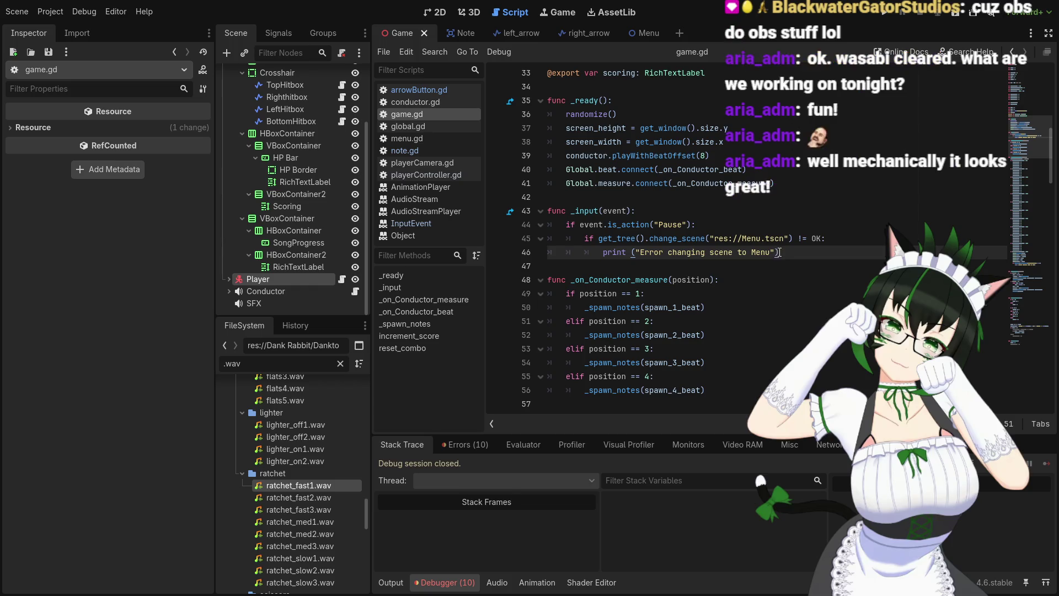
pyautogui.scroll(-3, 706, 284)
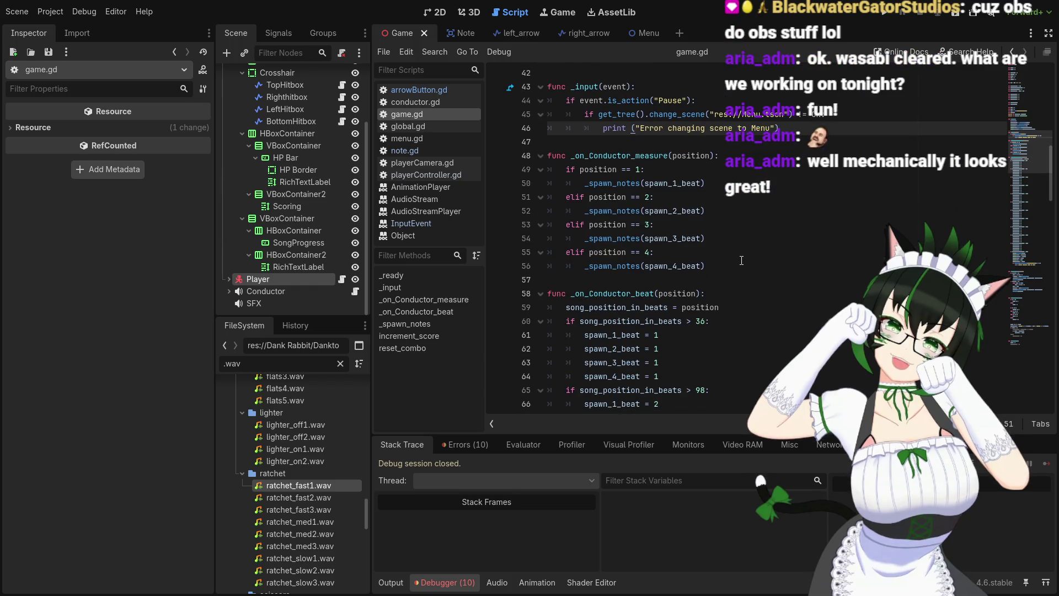
pyautogui.scroll(4, 743, 260)
pyautogui.scroll(-8, 742, 271)
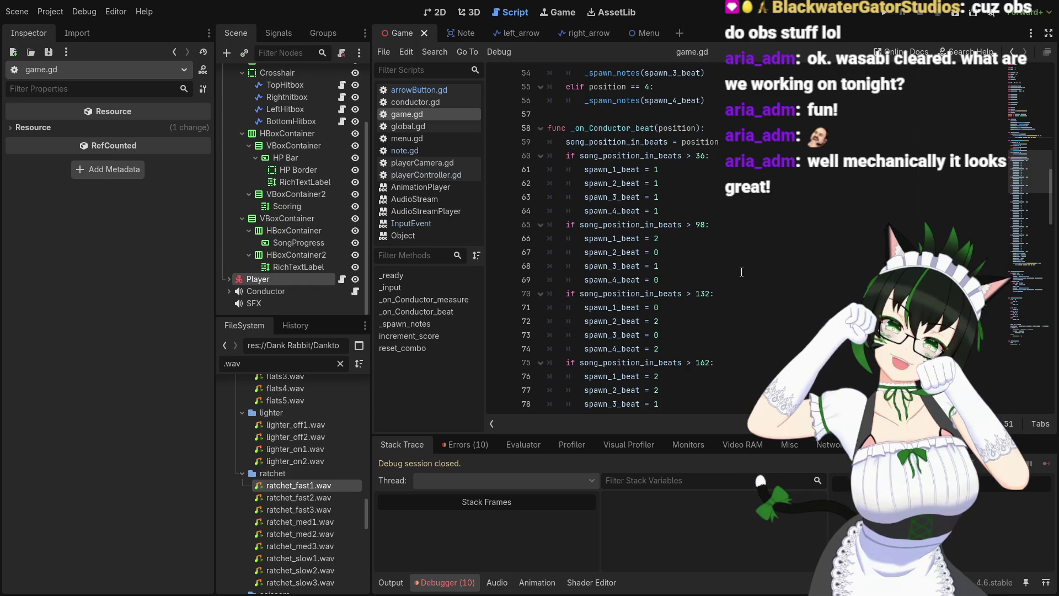
pyautogui.hotkey('alt', 'Left')
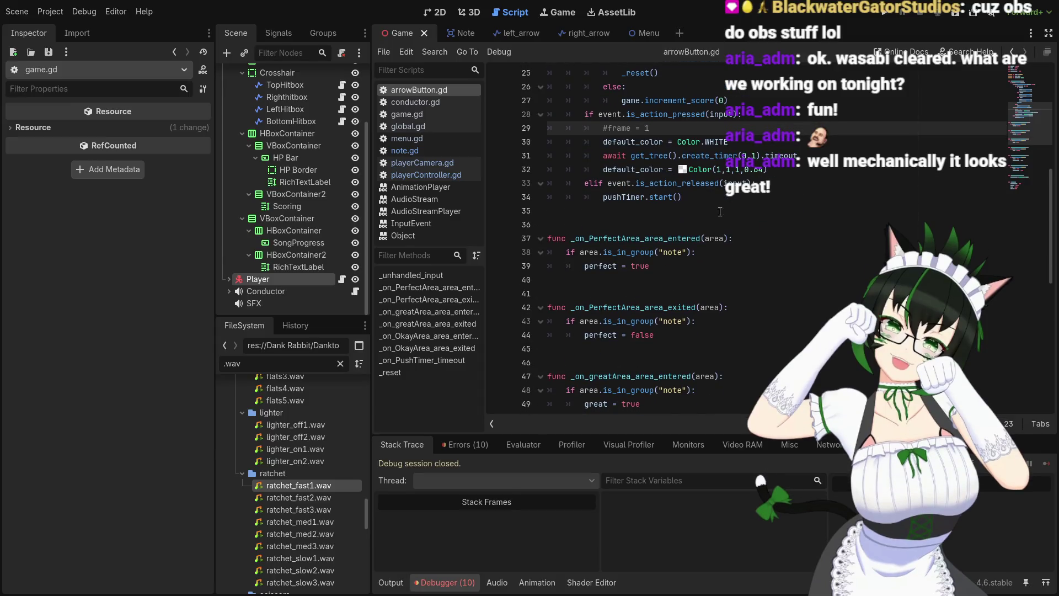
# Inspect _on_PerfectArea_area_entered and the other hit-area handlers in arrowButton.gd
pyautogui.scroll(-1, 720, 211)
pyautogui.click(650, 197)
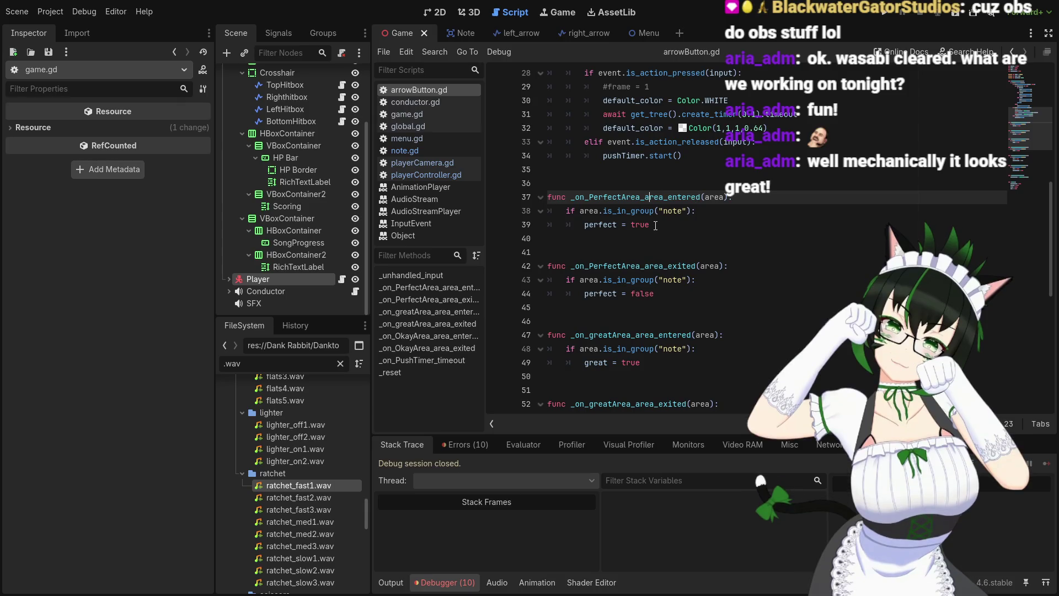
pyautogui.scroll(-6, 657, 223)
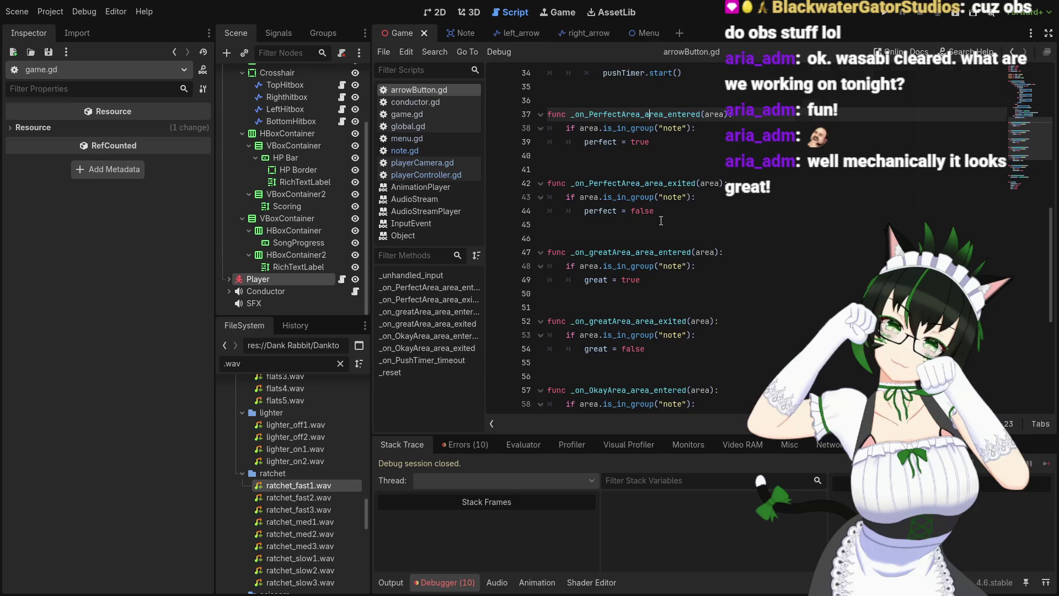
pyautogui.scroll(-3, 661, 221)
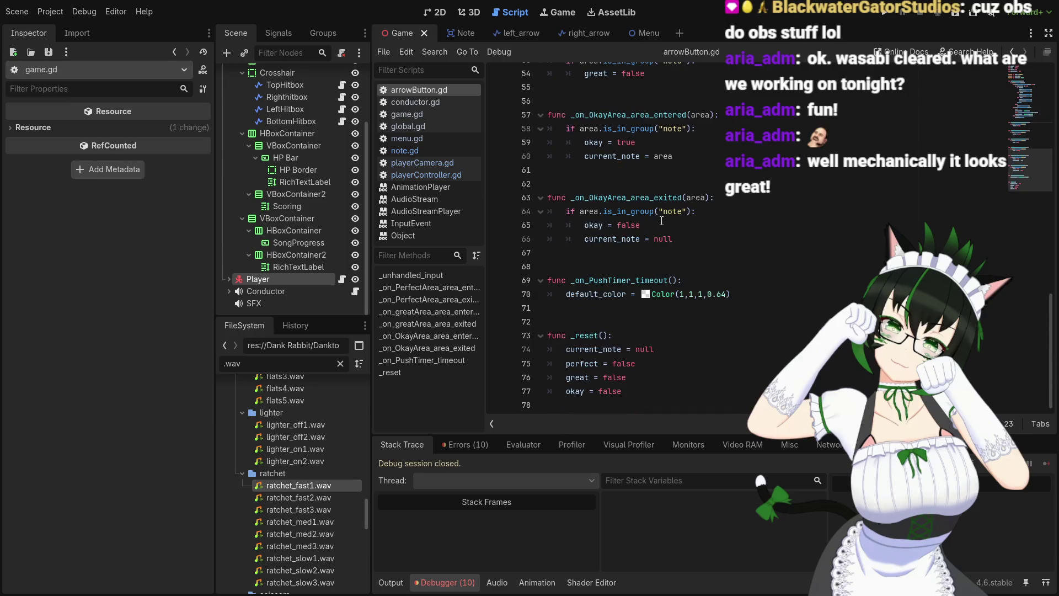
pyautogui.scroll(2, 657, 265)
pyautogui.scroll(-2, 664, 278)
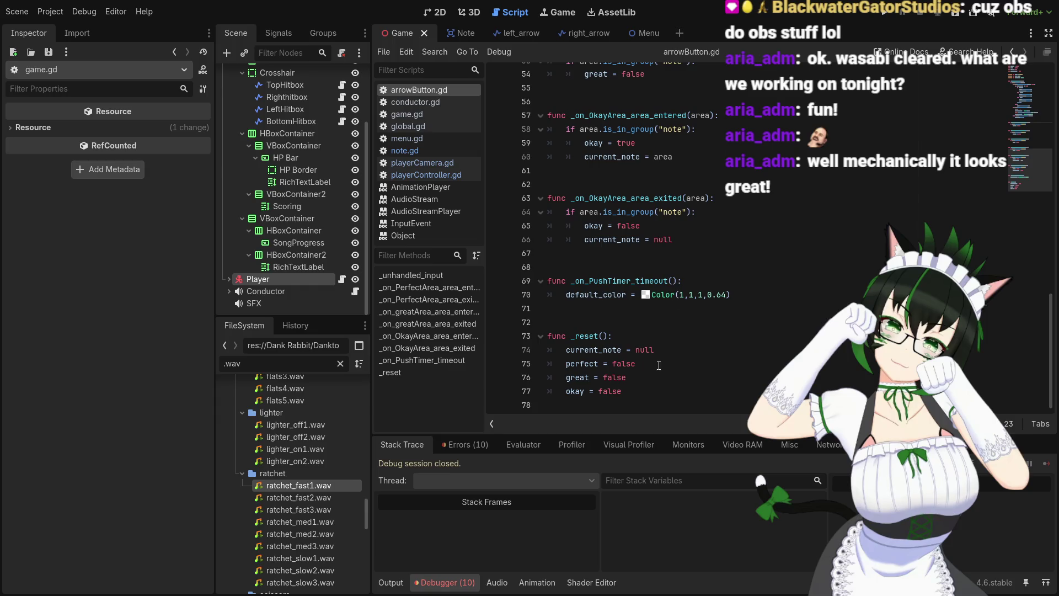
pyautogui.scroll(1, 660, 362)
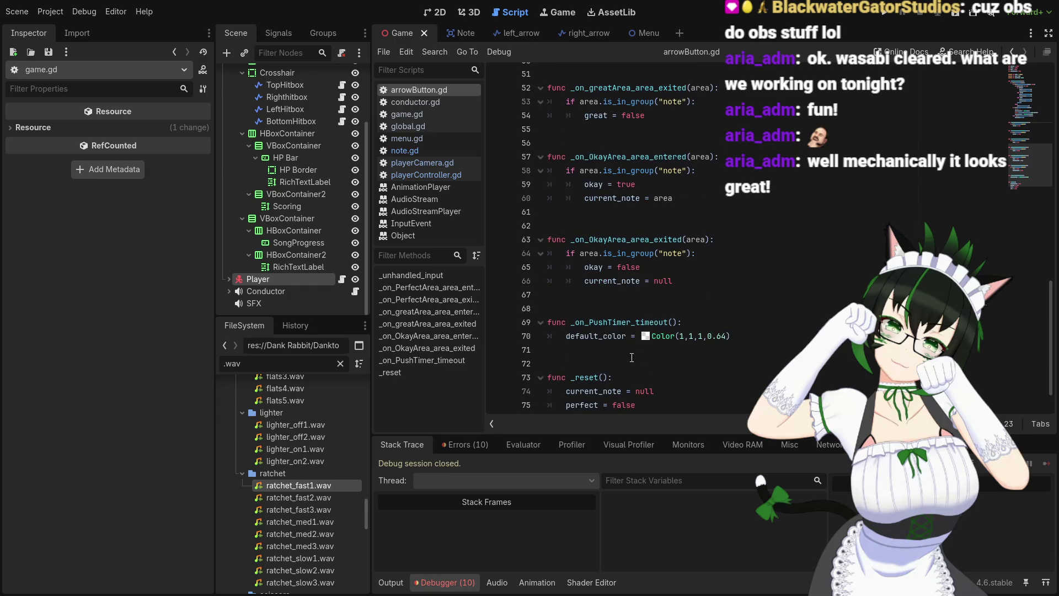
# Scroll back through the _reset function, then switch to conductor.gd
pyautogui.scroll(12, 625, 347)
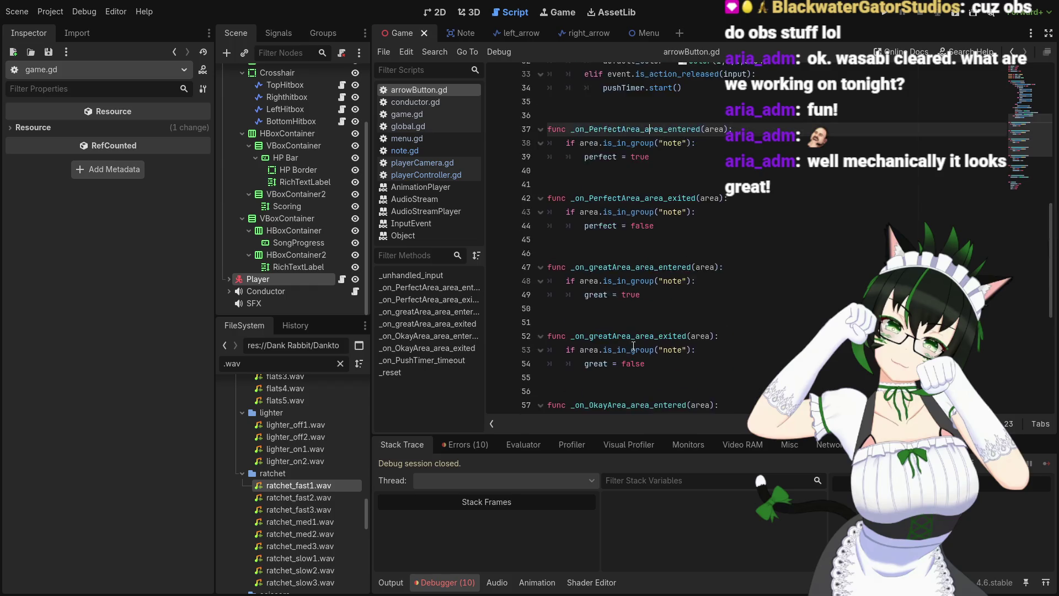
pyautogui.scroll(5, 640, 347)
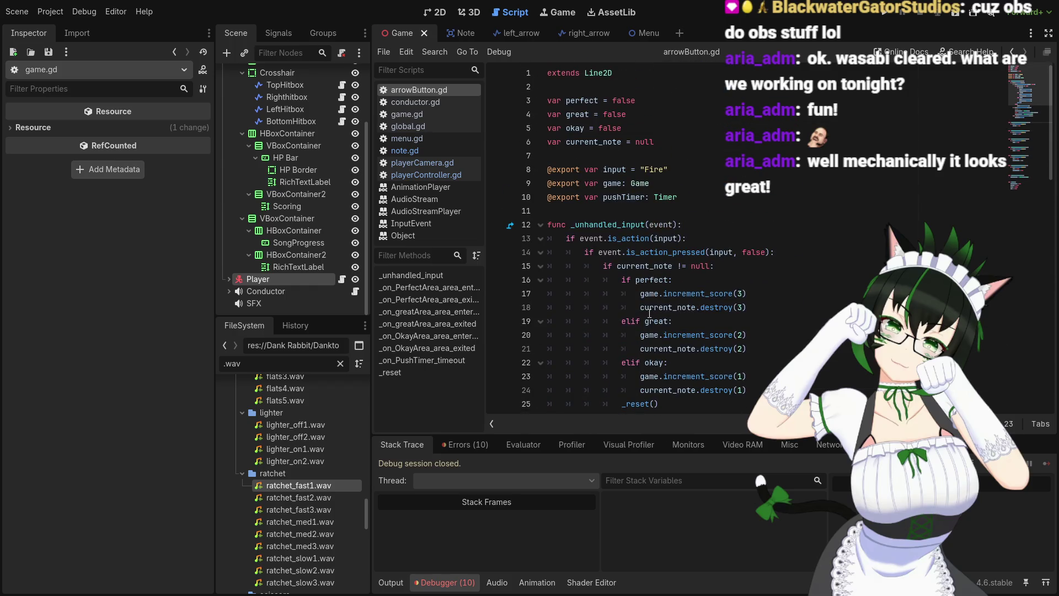
pyautogui.scroll(-2, 668, 268)
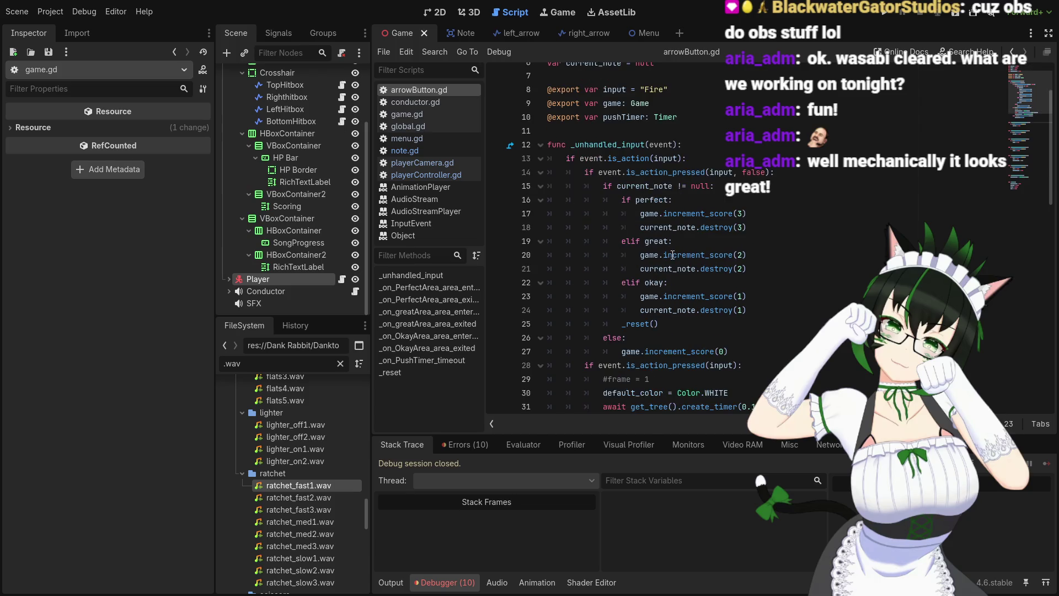
pyautogui.scroll(-3, 666, 232)
pyautogui.scroll(3, 664, 199)
pyautogui.scroll(2, 663, 200)
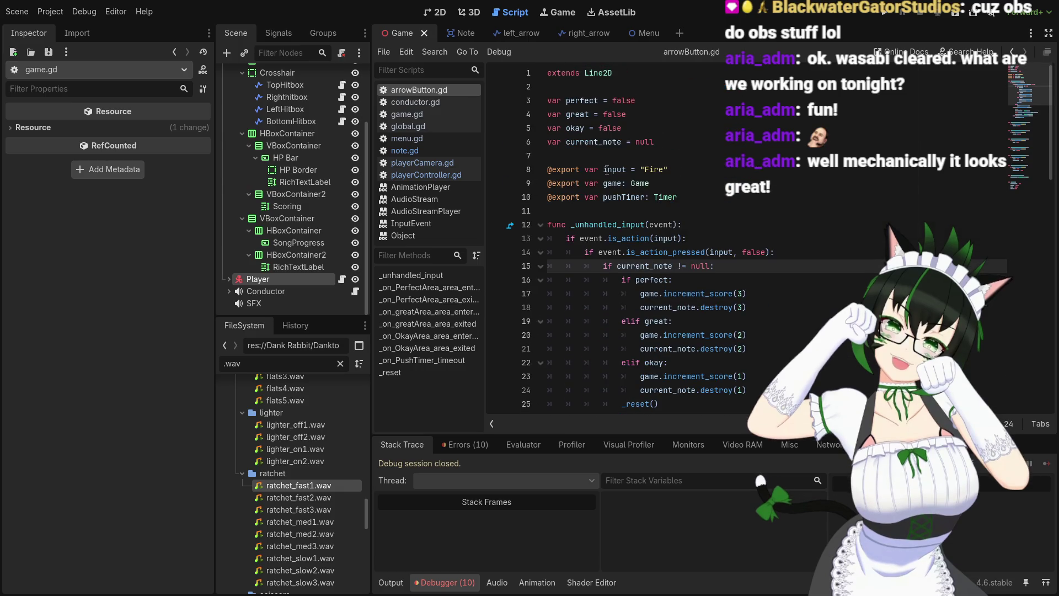
pyautogui.click(442, 103)
pyautogui.scroll(10, 537, 219)
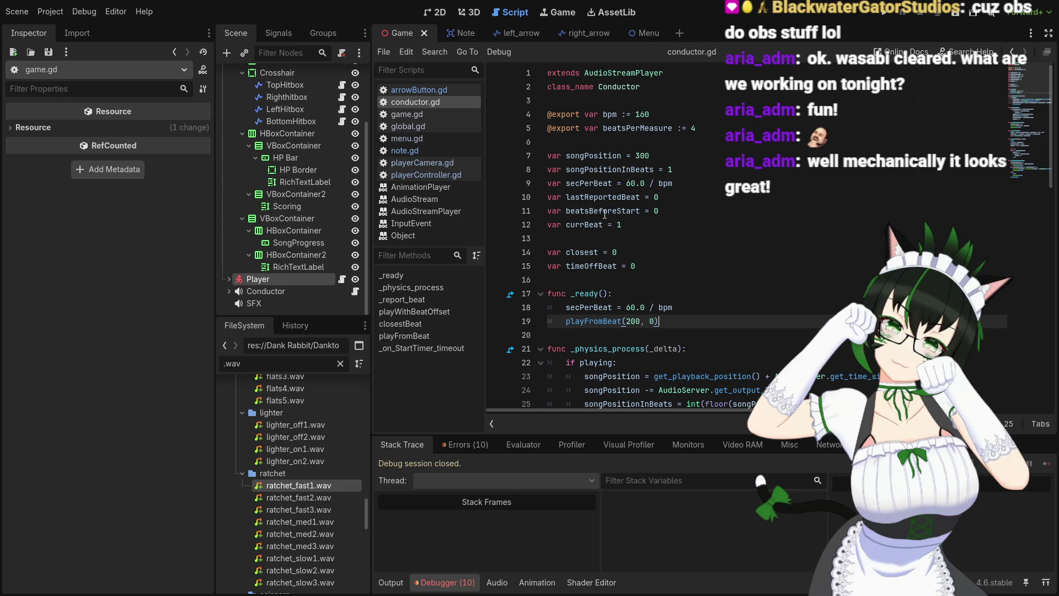
pyautogui.scroll(-4, 621, 149)
pyautogui.scroll(-6, 607, 214)
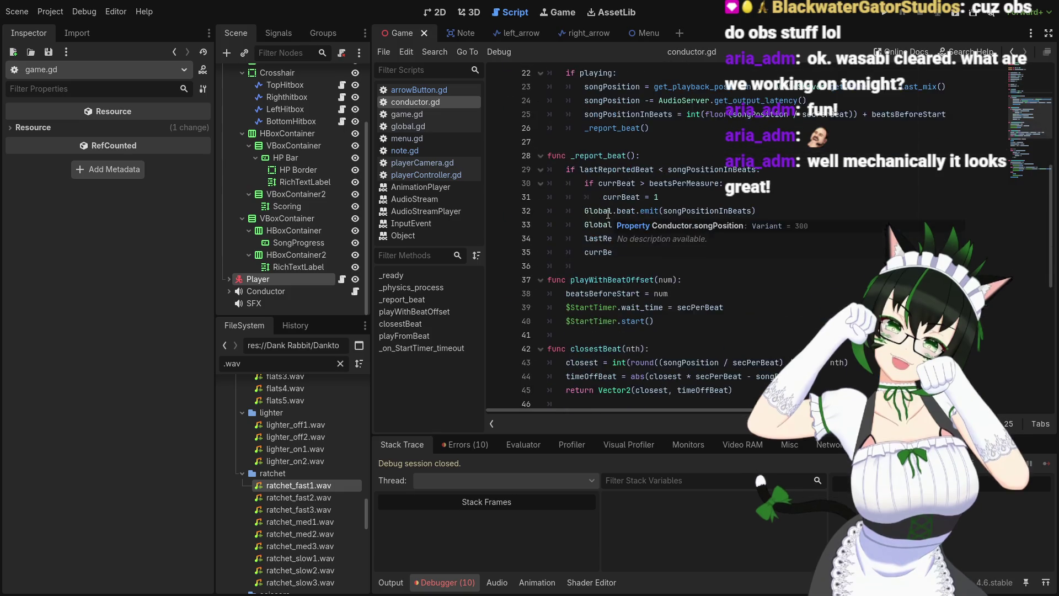
pyautogui.scroll(-4, 656, 213)
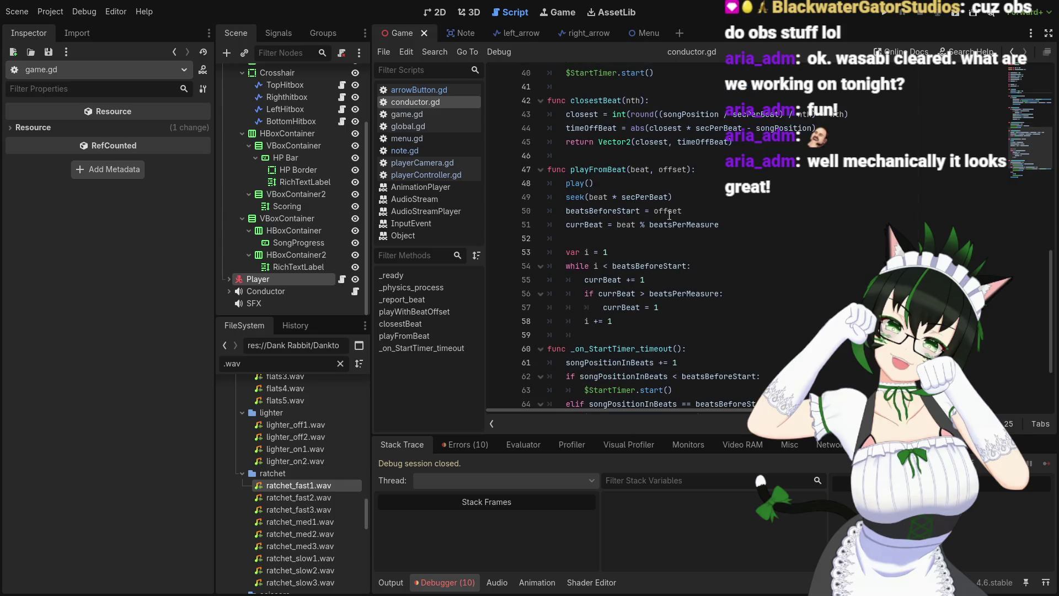
pyautogui.scroll(-1, 686, 214)
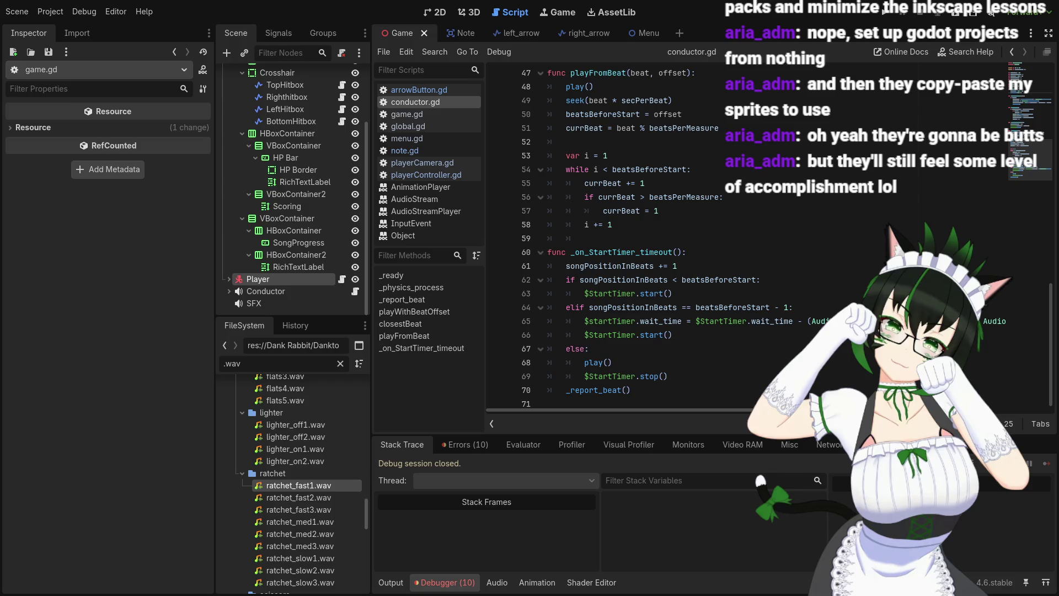
pyautogui.click(673, 335)
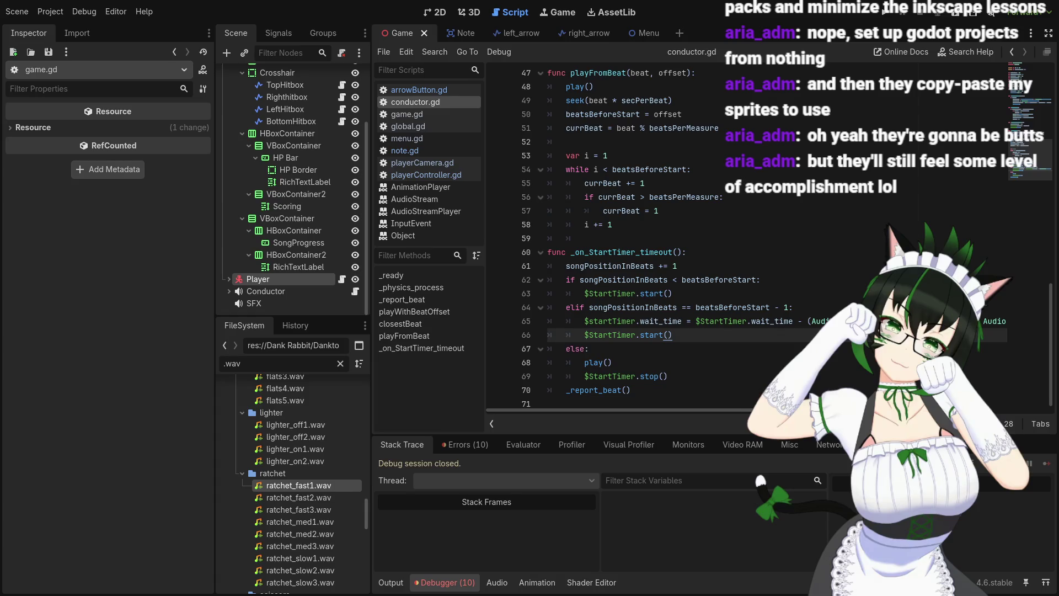
pyautogui.click(672, 361)
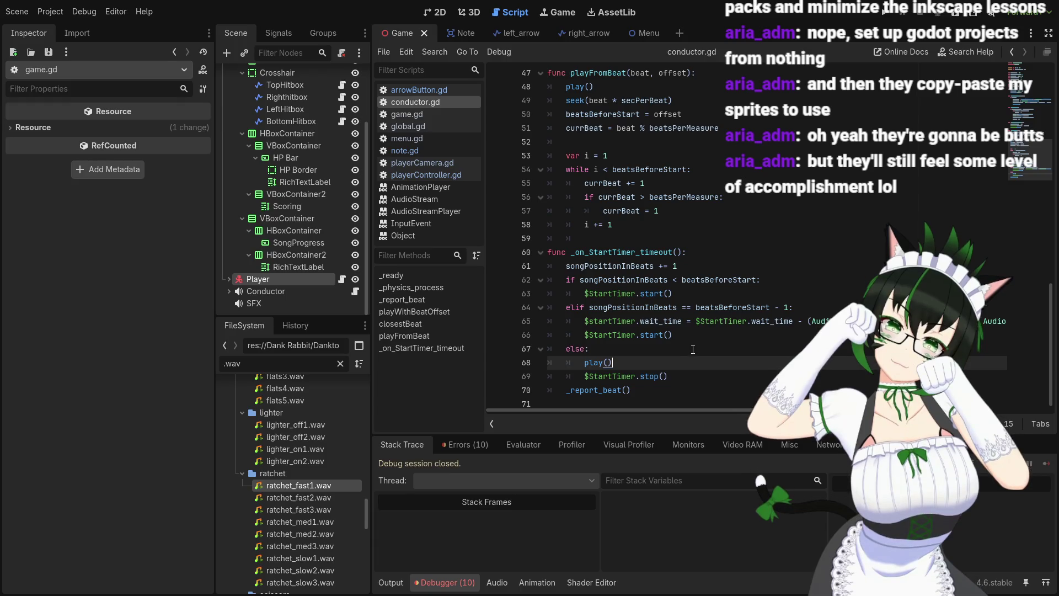
pyautogui.scroll(9, 693, 349)
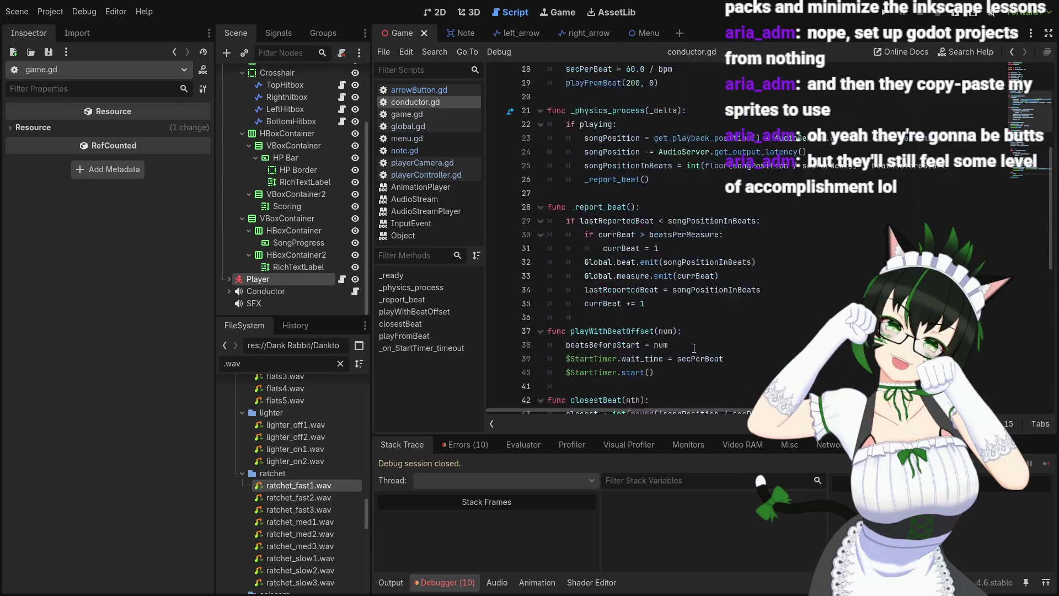
pyautogui.scroll(6, 694, 349)
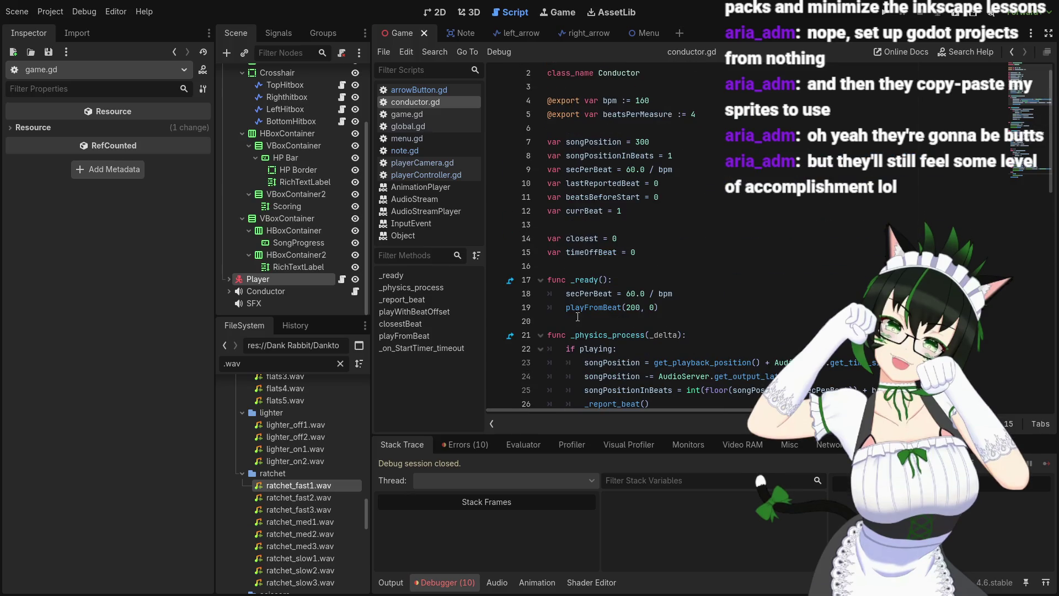
# Open arrowButton.gd and inspect the exported Fire input and the is_action_pressed check
pyautogui.click(446, 93)
pyautogui.scroll(-4, 742, 280)
pyautogui.scroll(4, 645, 196)
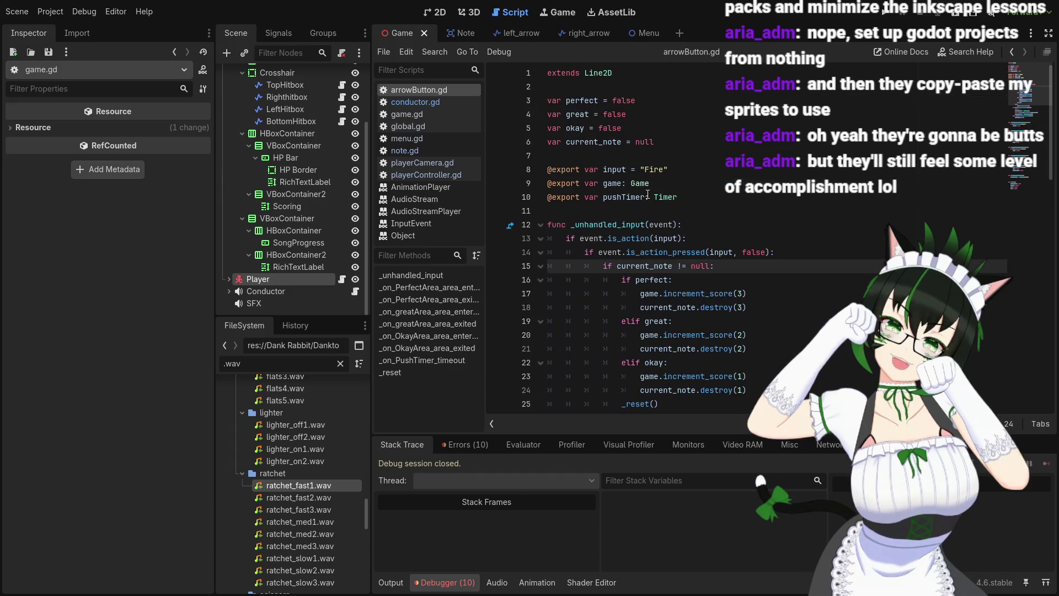
pyautogui.click(655, 175)
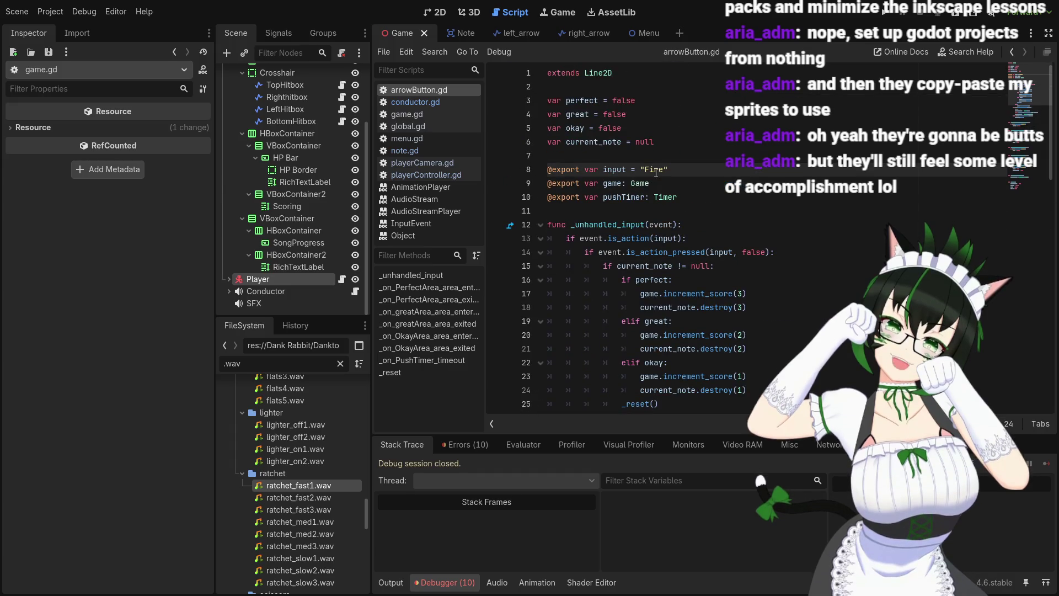
pyautogui.scroll(-2, 673, 179)
pyautogui.scroll(1, 674, 178)
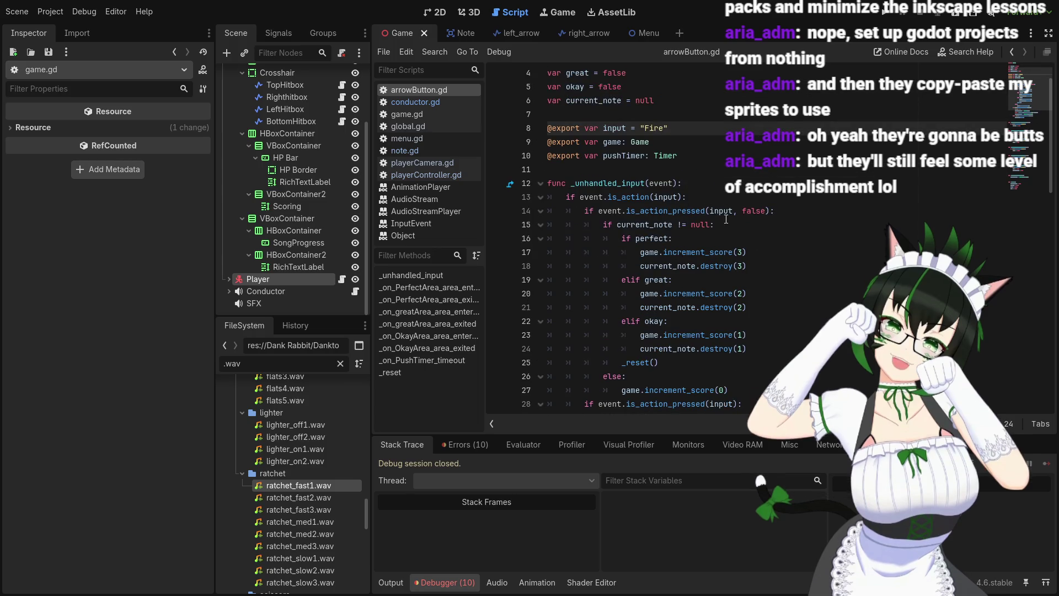
pyautogui.click(726, 216)
# Review the pushTimer code and the perfect variable, then switch to the Note scene
pyautogui.scroll(-2, 588, 130)
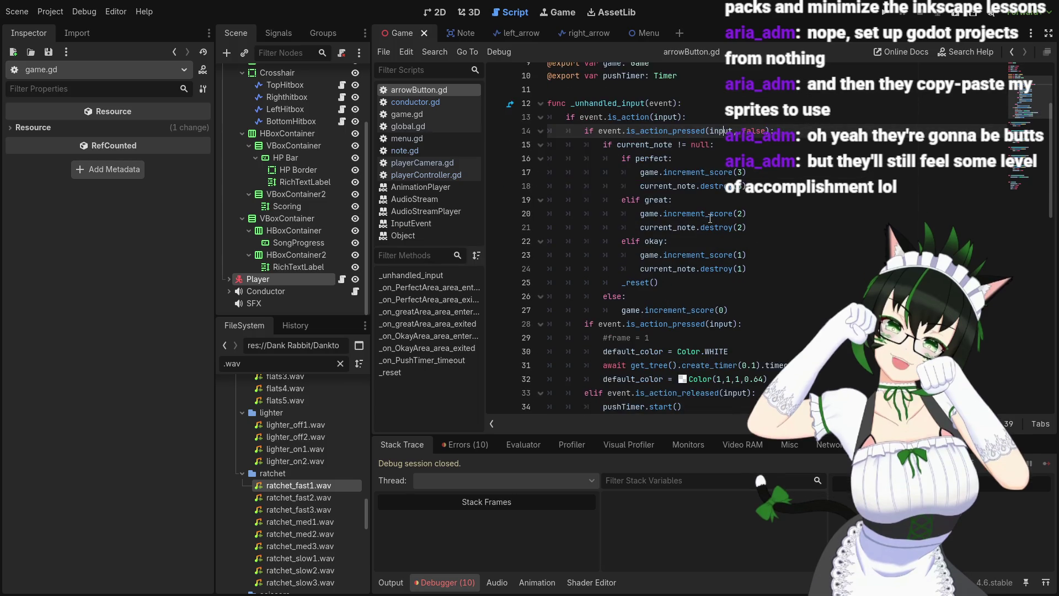
pyautogui.scroll(-3, 585, 134)
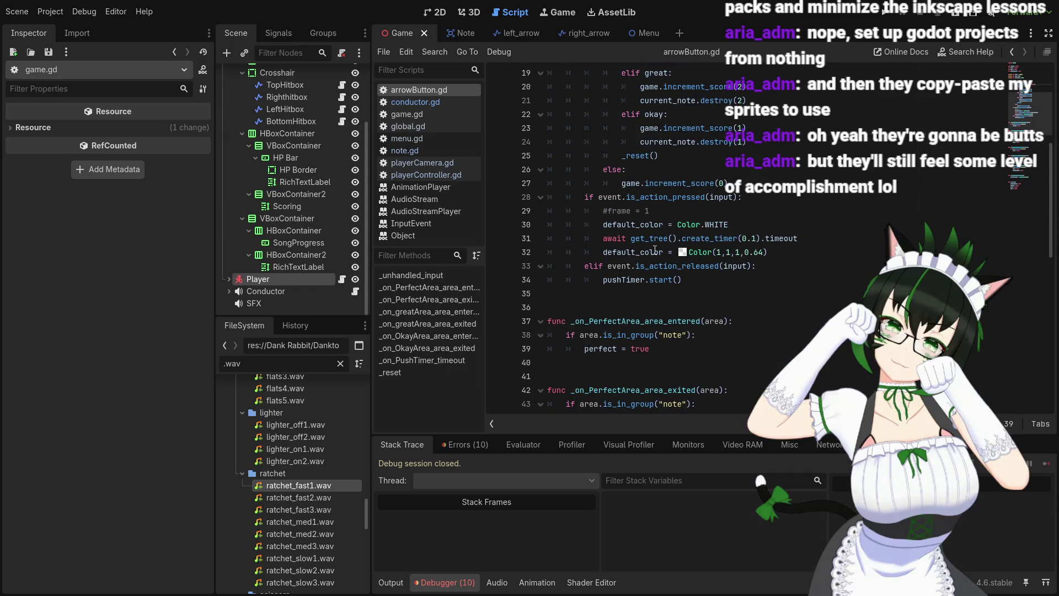
pyautogui.scroll(1, 750, 309)
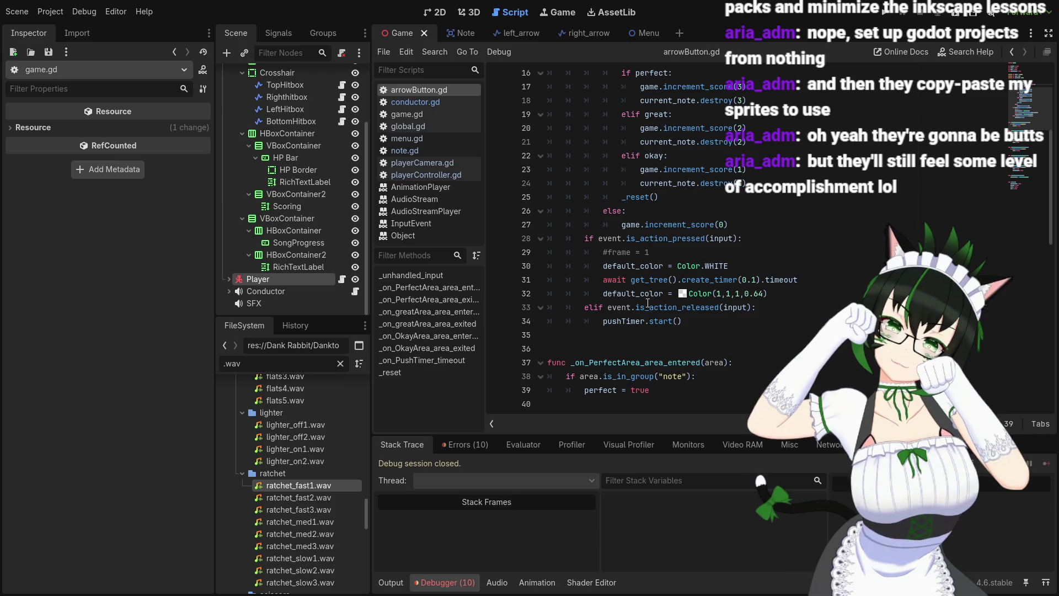
pyautogui.moveTo(658, 307)
pyautogui.scroll(1, 654, 333)
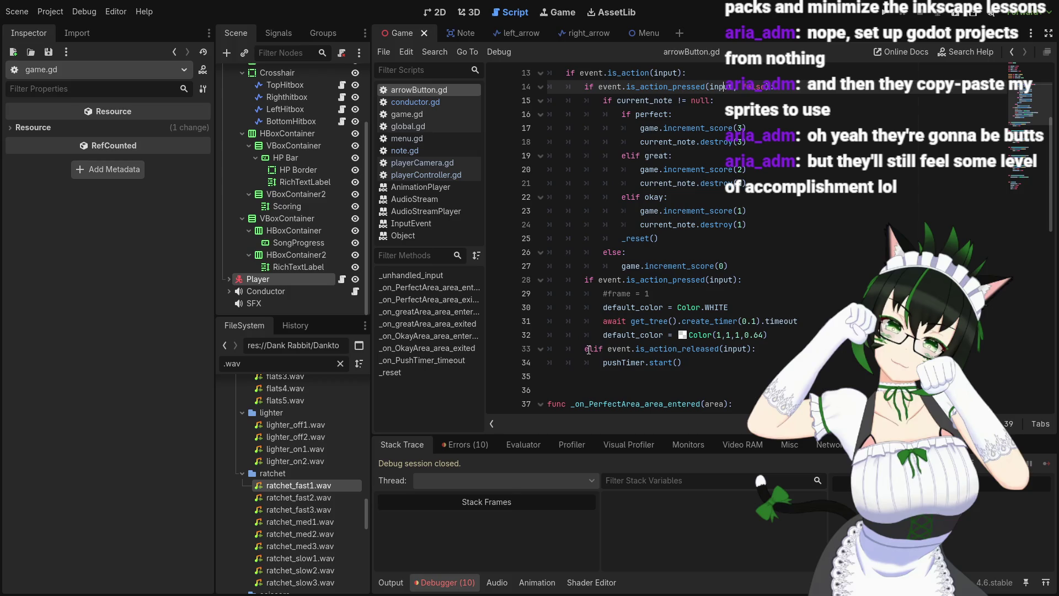
pyautogui.scroll(1, 590, 350)
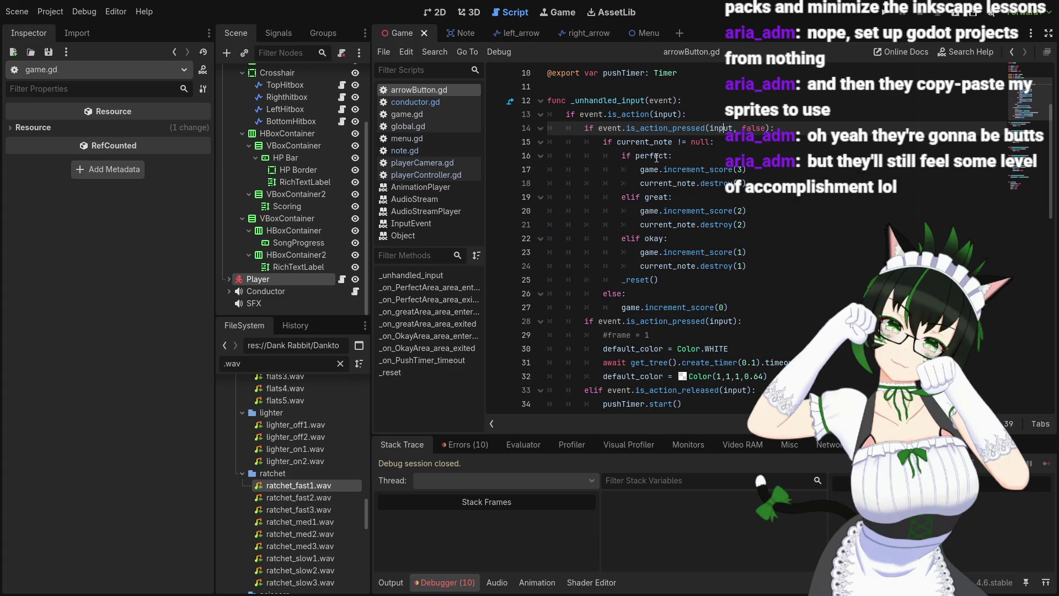
pyautogui.click(655, 157)
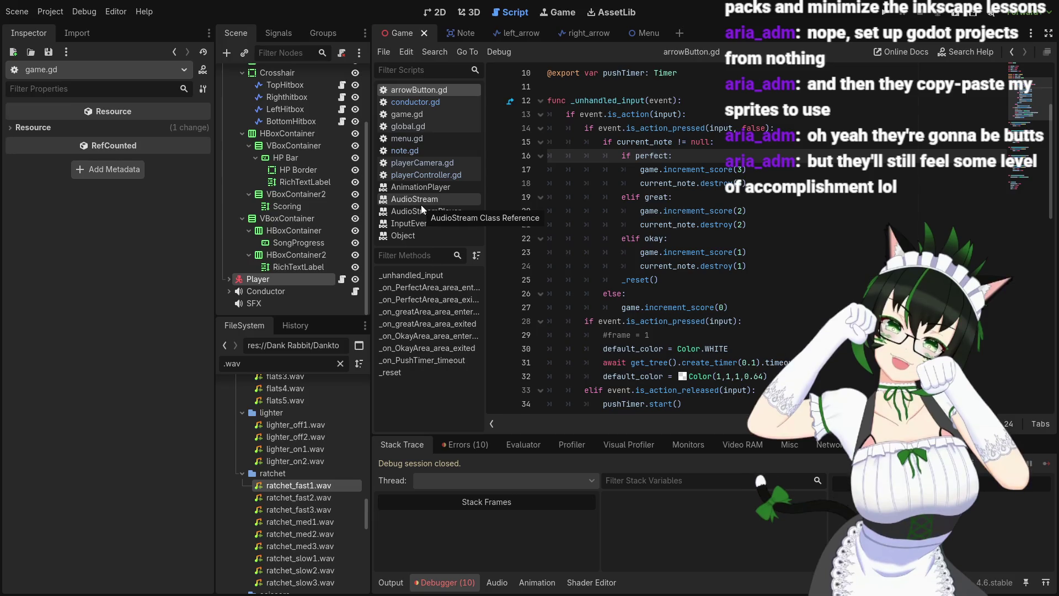
pyautogui.click(292, 367)
pyautogui.click(459, 34)
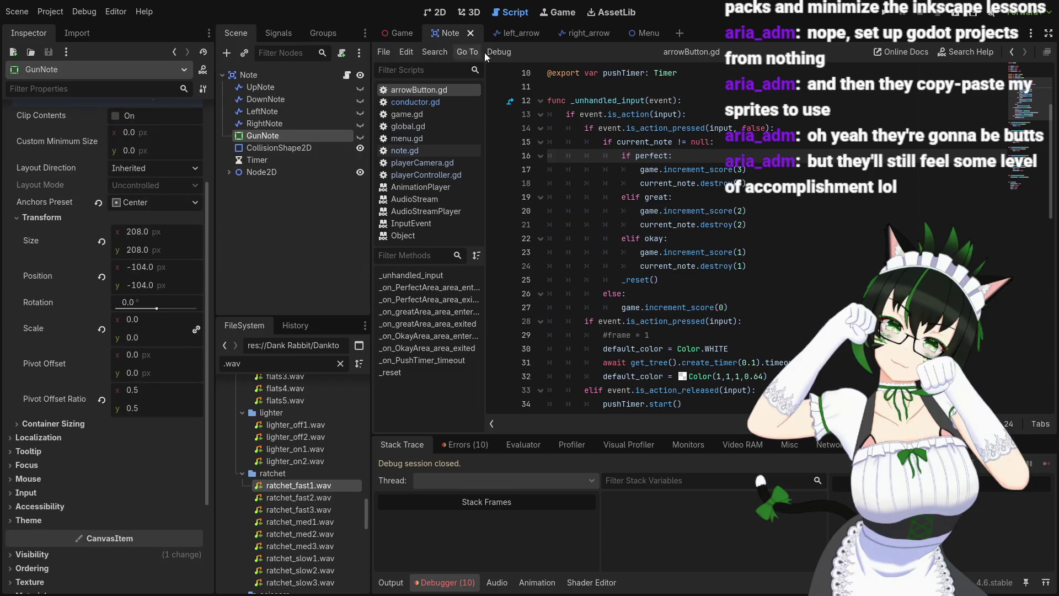
# Switch between the left_arrow and right_arrow scene tabs to compare them
pyautogui.click(521, 36)
pyautogui.click(580, 35)
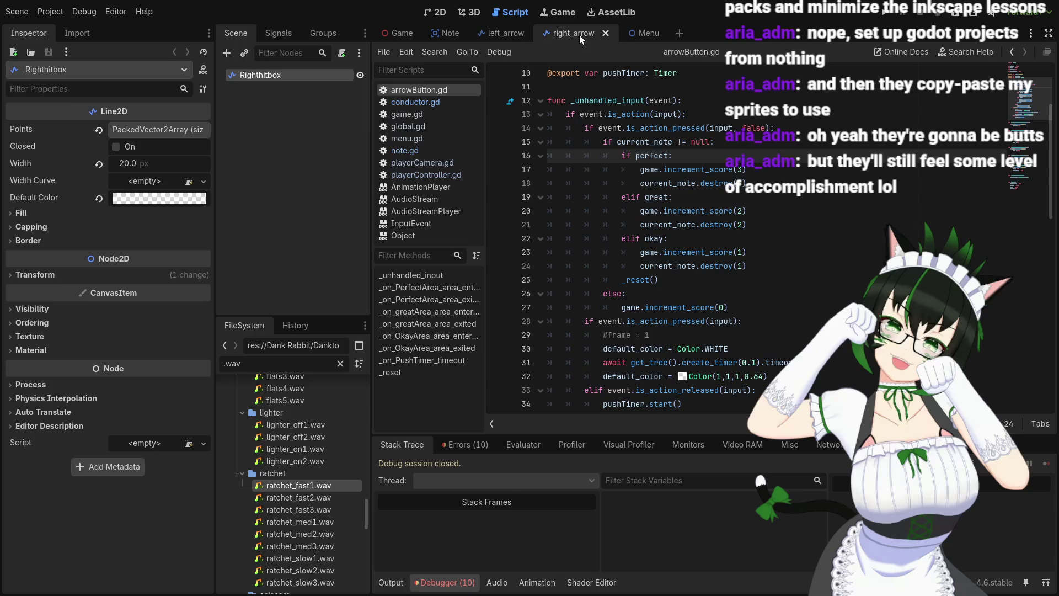
pyautogui.click(512, 32)
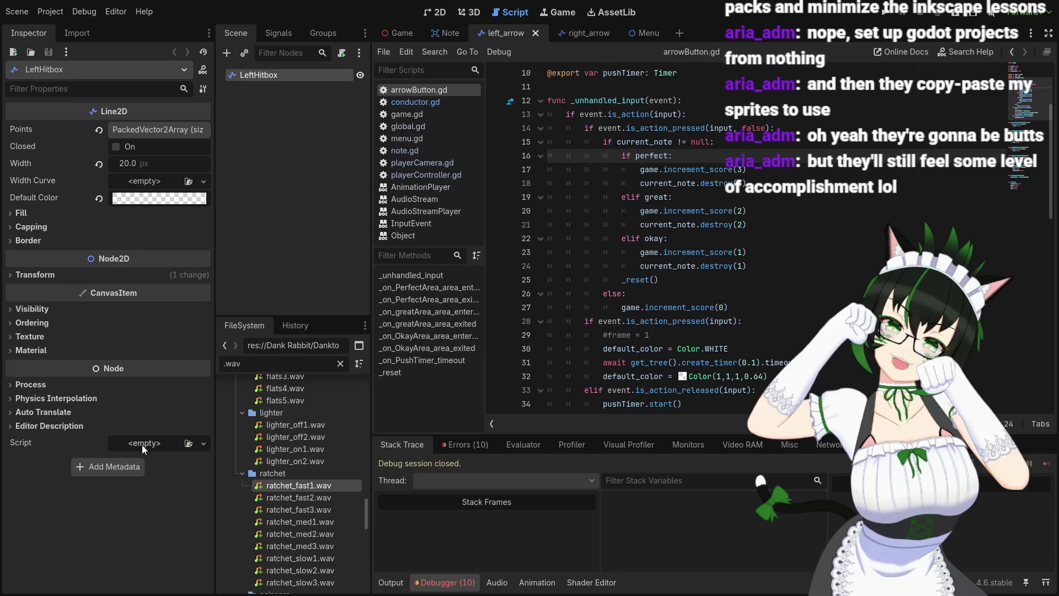
pyautogui.moveTo(599, 105)
pyautogui.click(590, 35)
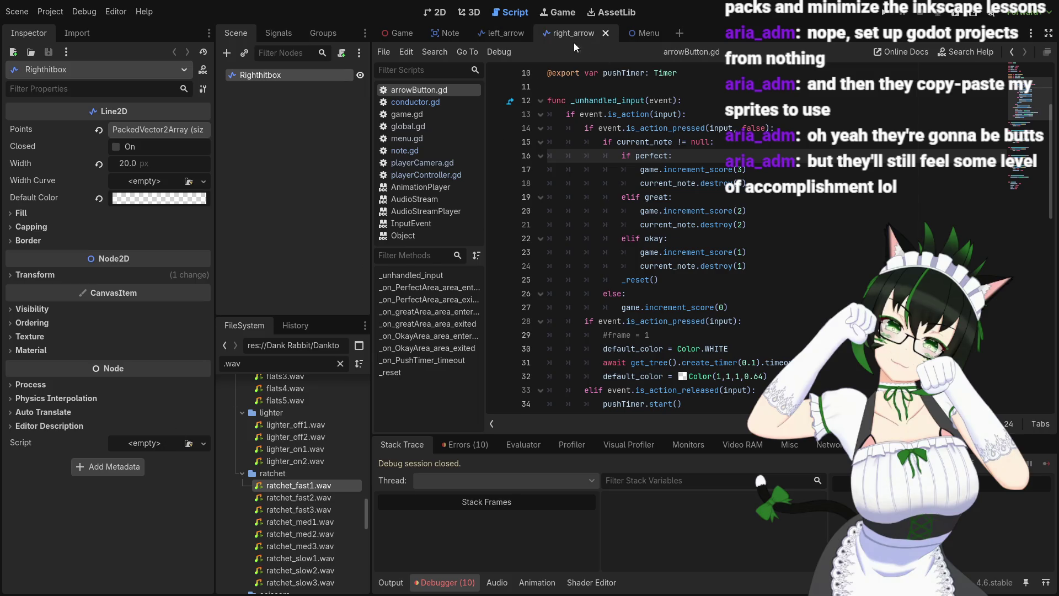
pyautogui.click(508, 36)
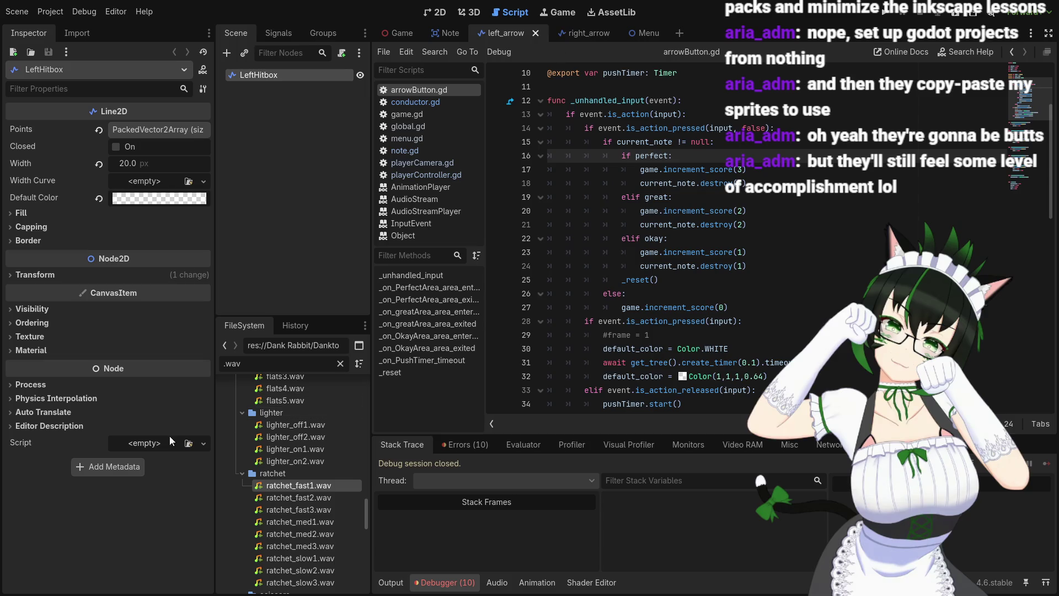
# Dismiss LeftHitbox's script choices, clear the .wav FileSystem filter, and return to the Game scene
pyautogui.click(158, 444)
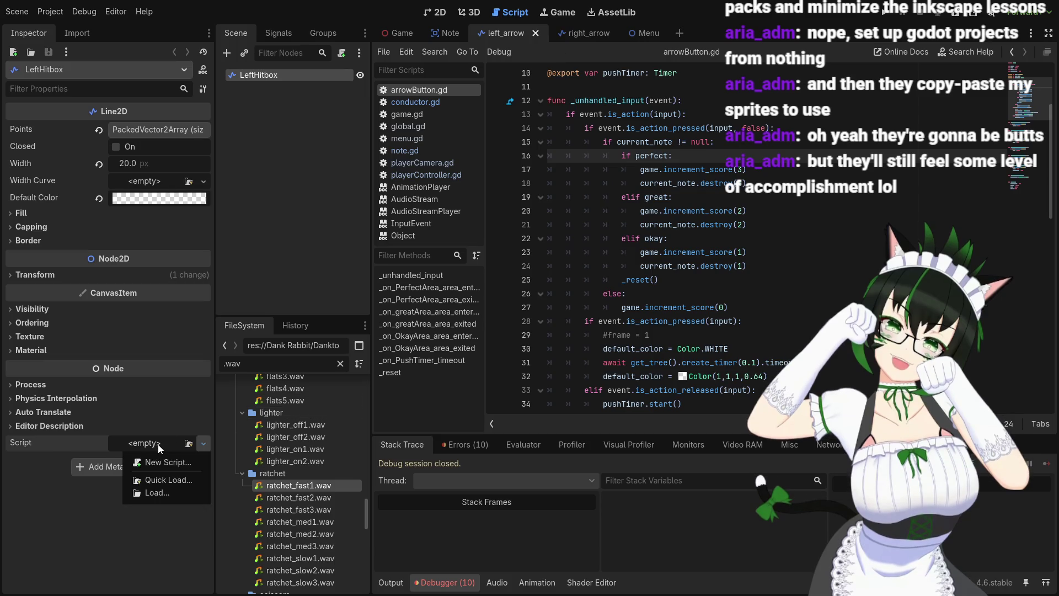
pyautogui.click(134, 547)
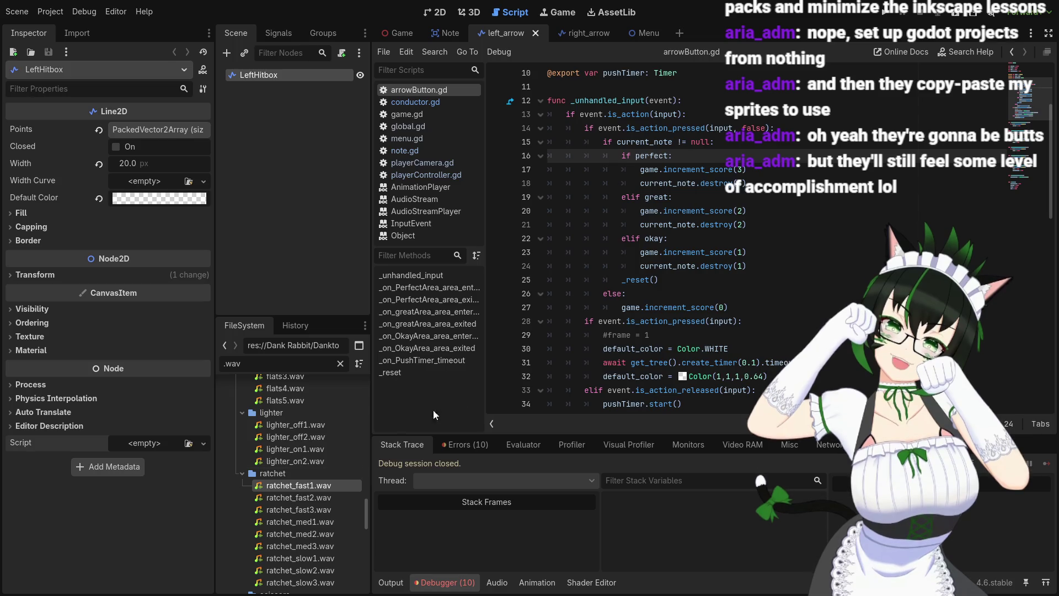
pyautogui.scroll(3, 635, 249)
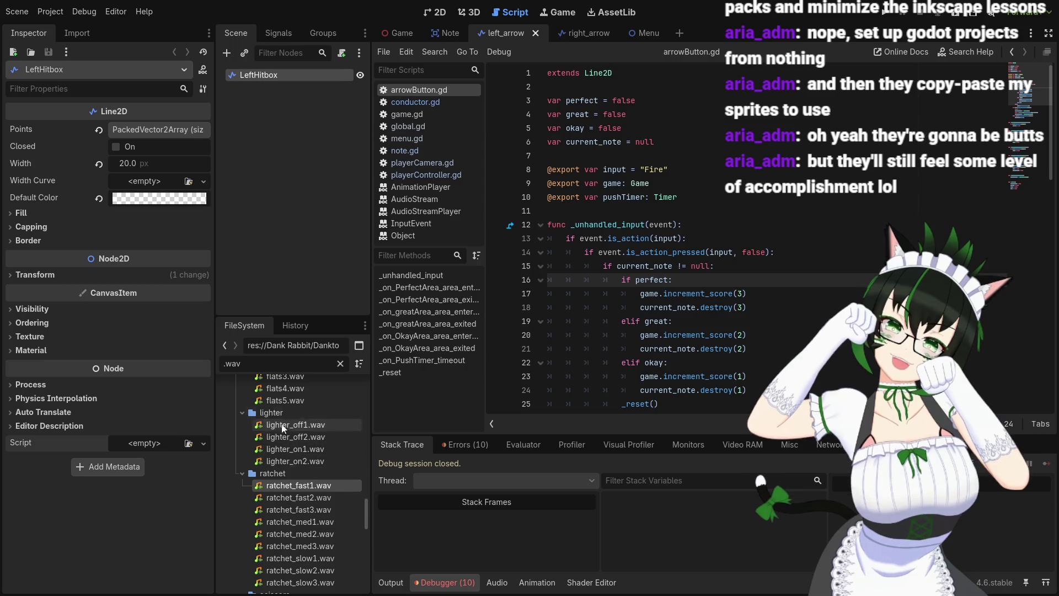
pyautogui.scroll(3, 282, 426)
pyautogui.click(341, 363)
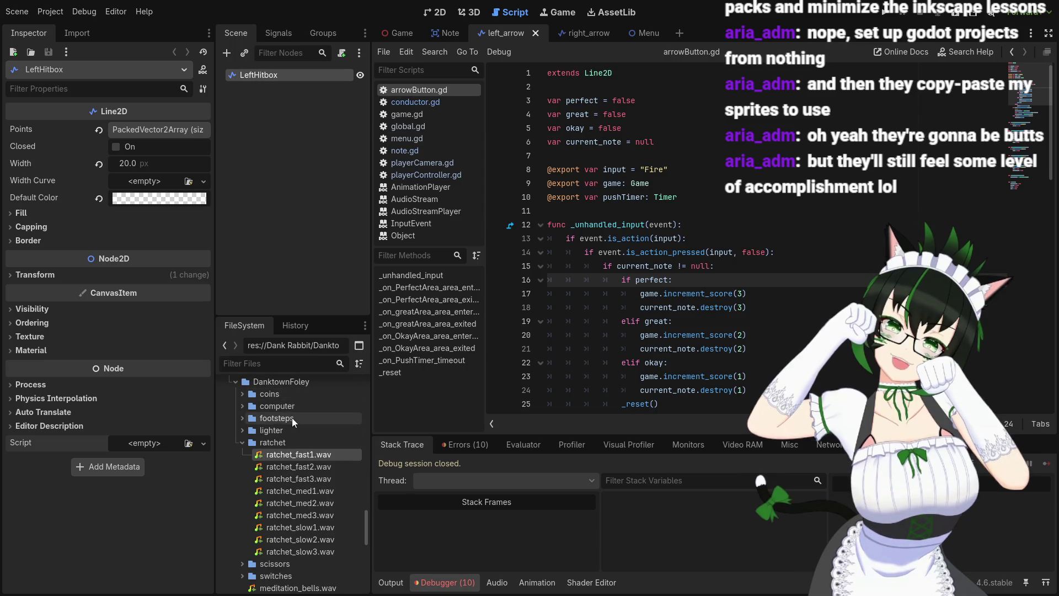
pyautogui.scroll(-10, 292, 419)
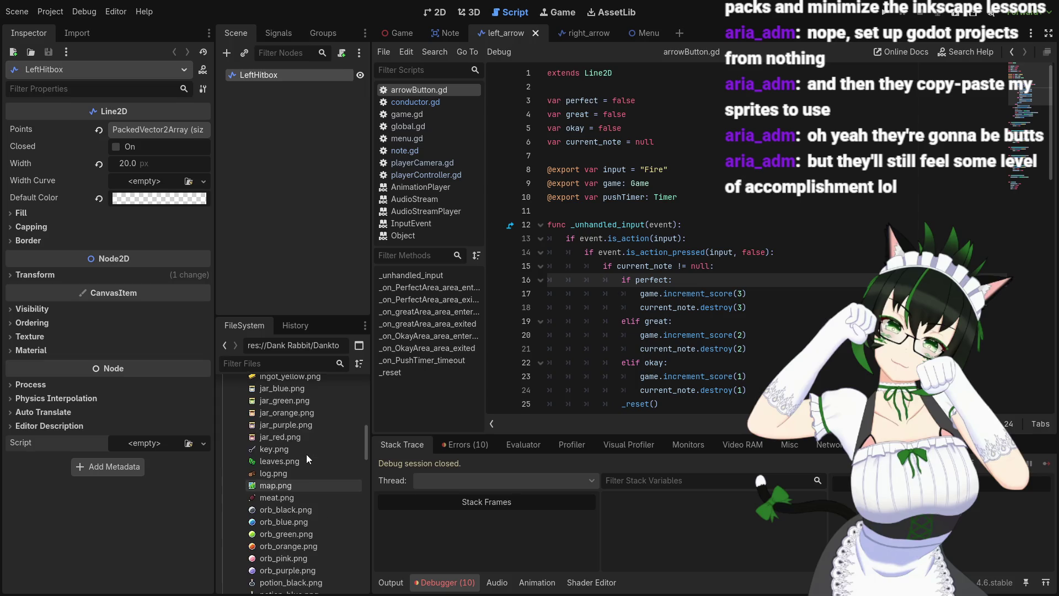
pyautogui.click(397, 33)
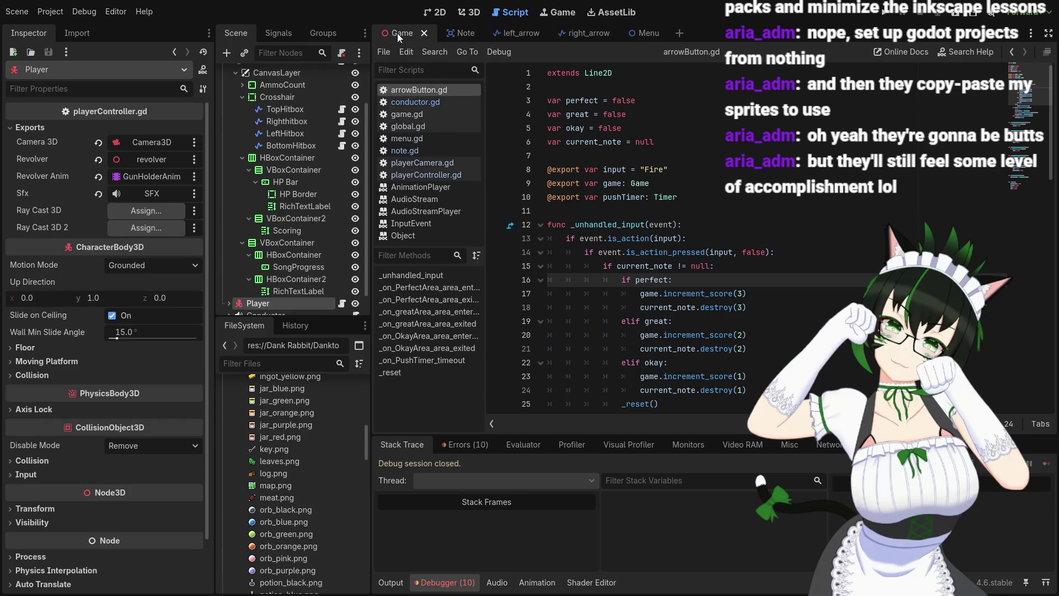
# Inspect the TopHitbox, Righthitbox, LeftHitbox and BottomHitbox nodes' settings
pyautogui.click(293, 112)
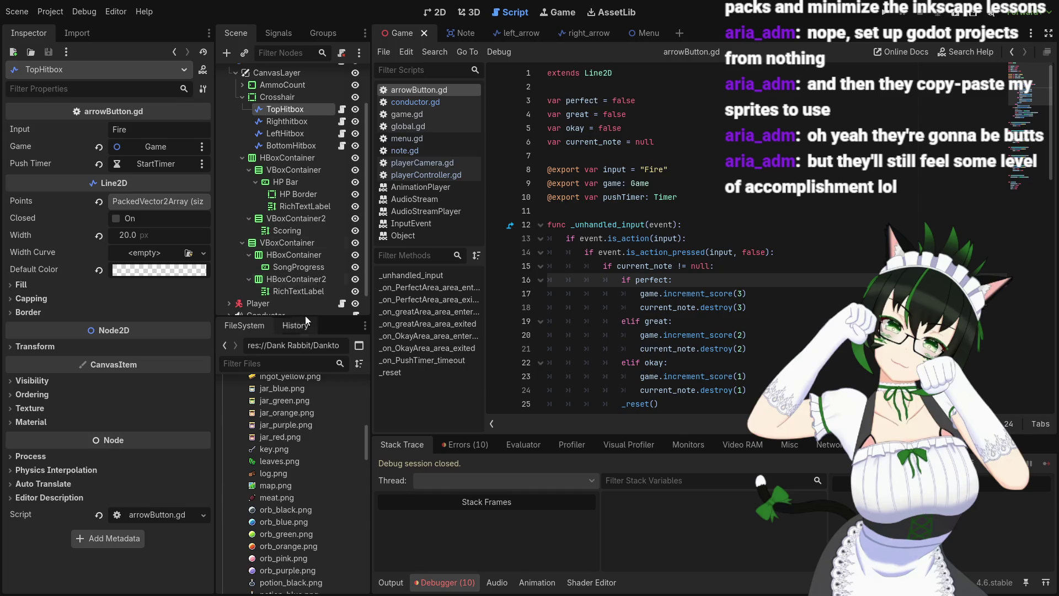
pyautogui.click(295, 122)
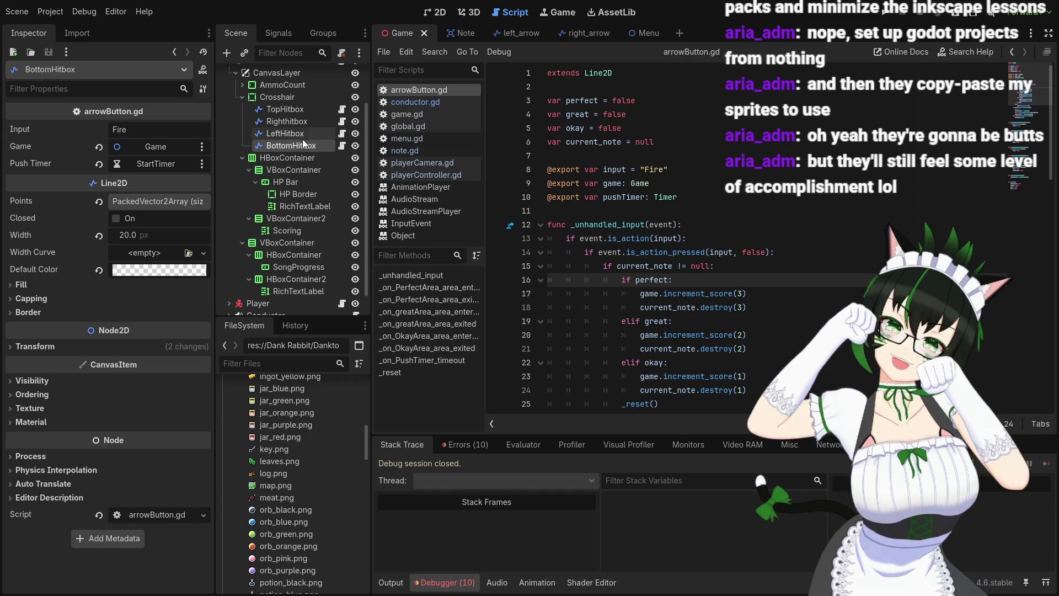
pyautogui.click(304, 110)
pyautogui.click(304, 110)
pyautogui.click(304, 122)
pyautogui.click(305, 133)
pyautogui.click(303, 144)
pyautogui.click(313, 111)
pyautogui.scroll(2, 306, 138)
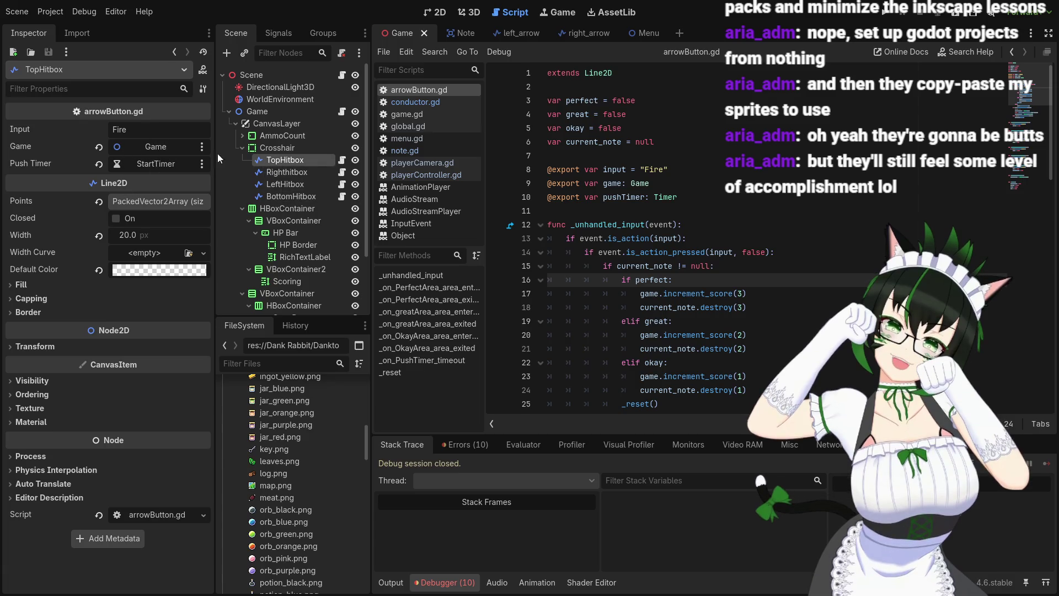
# Replace the hitboxes' Fire input with Jump, DodgeRight, DodgeLeft and Crouch respectively
pyautogui.click(142, 130)
pyautogui.moveTo(139, 131); pyautogui.dragTo(112, 129)
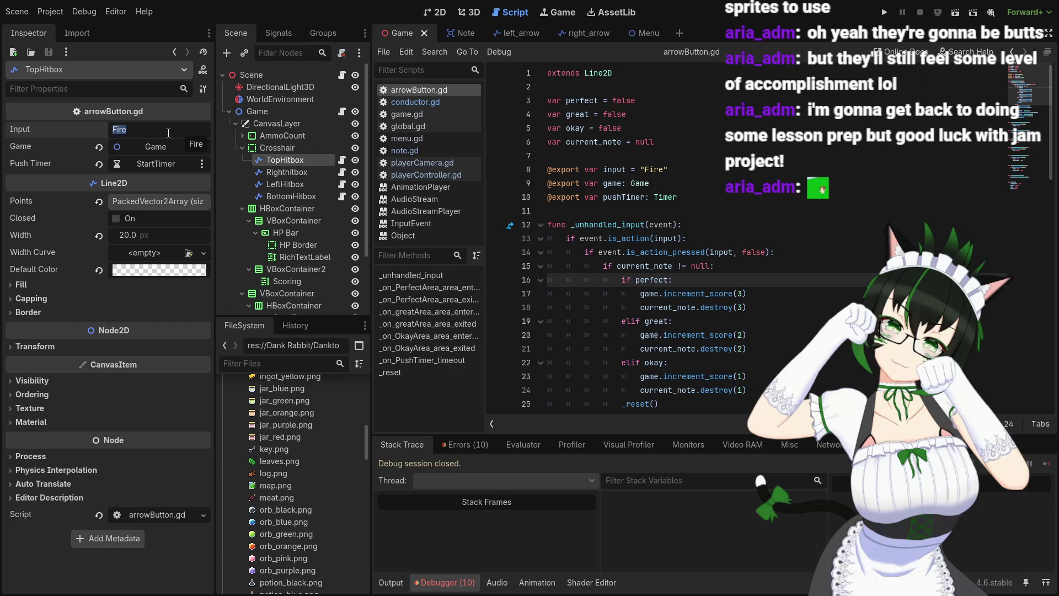
pyautogui.write('Jump')
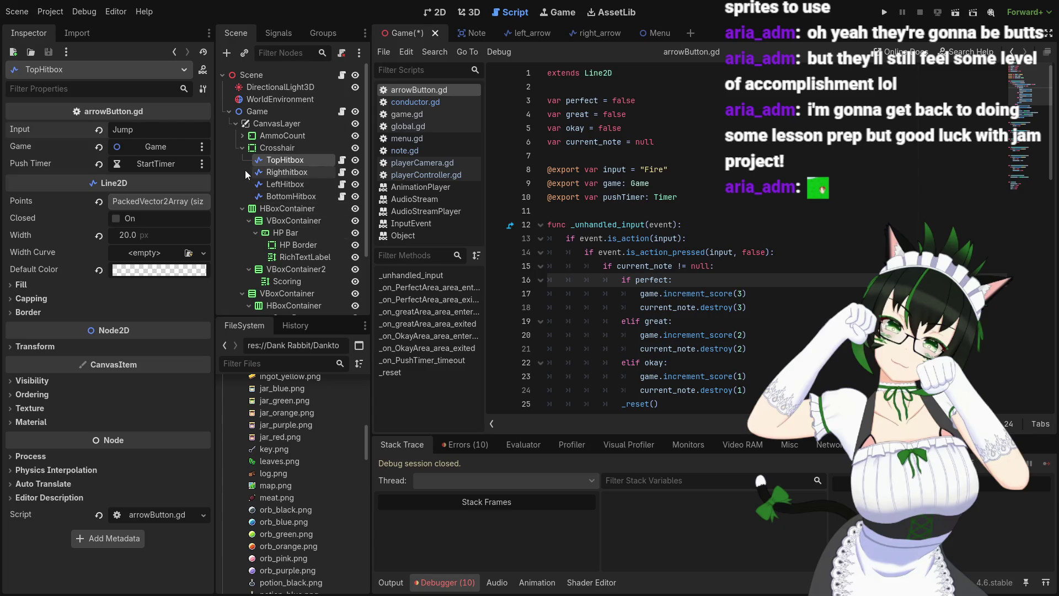
pyautogui.click(307, 173)
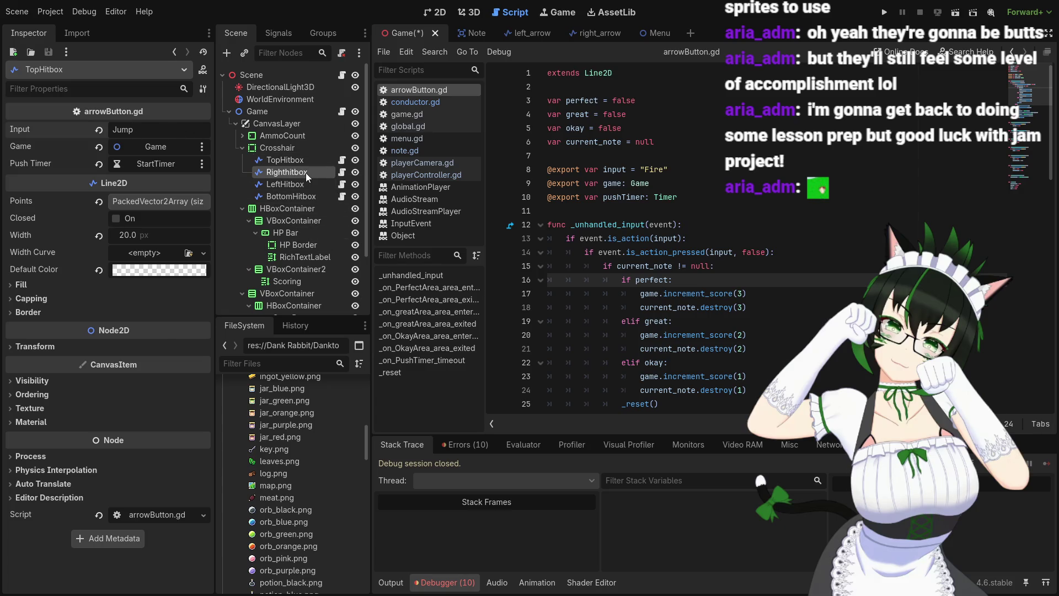
pyautogui.click(105, 131)
pyautogui.write('DodgeRight')
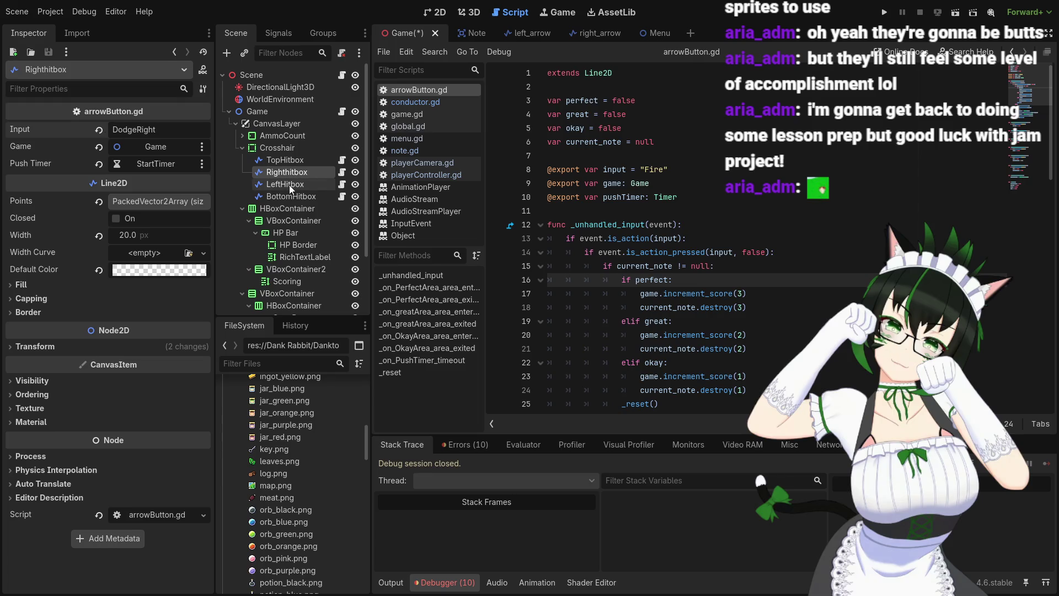
pyautogui.click(289, 184)
pyautogui.click(118, 129)
pyautogui.write('DodgeLef')
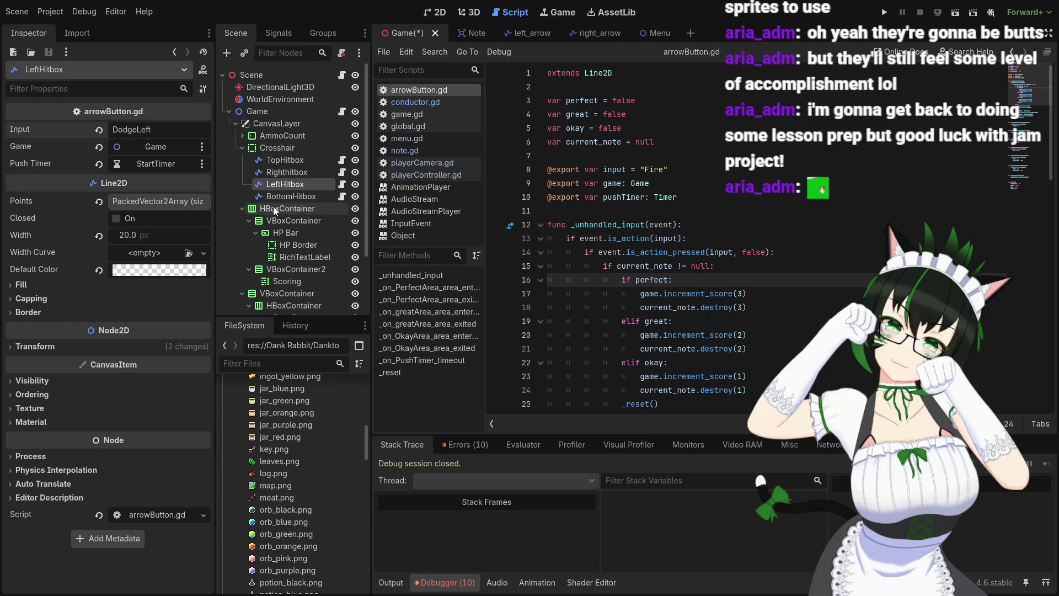
pyautogui.click(286, 198)
pyautogui.click(75, 128)
pyautogui.write('Crouch')
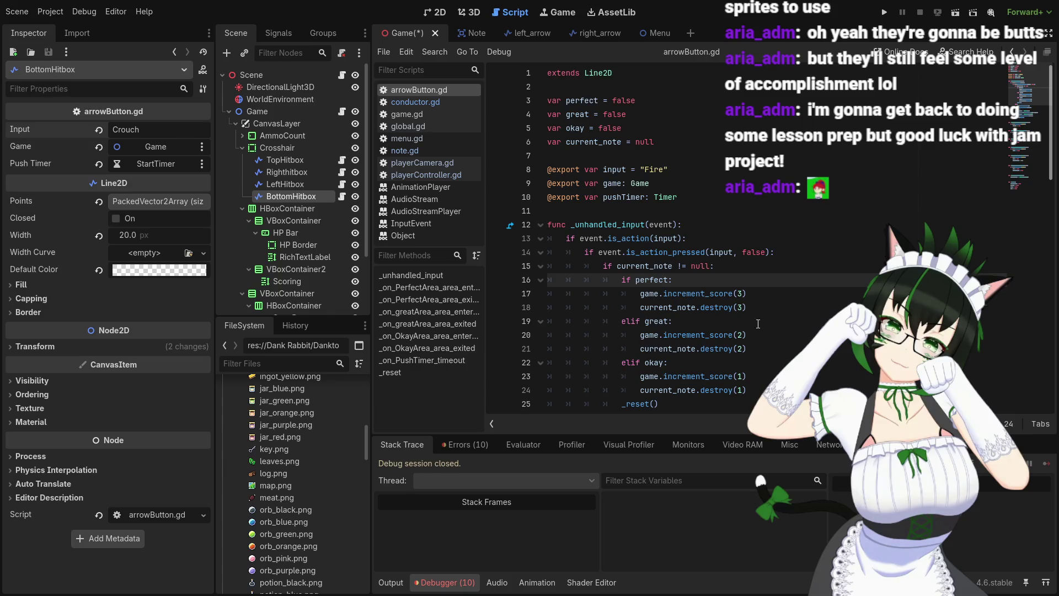
# Review the _unhandled_input code and its is_action_pressed check in arrowButton.gd
pyautogui.scroll(-1, 713, 280)
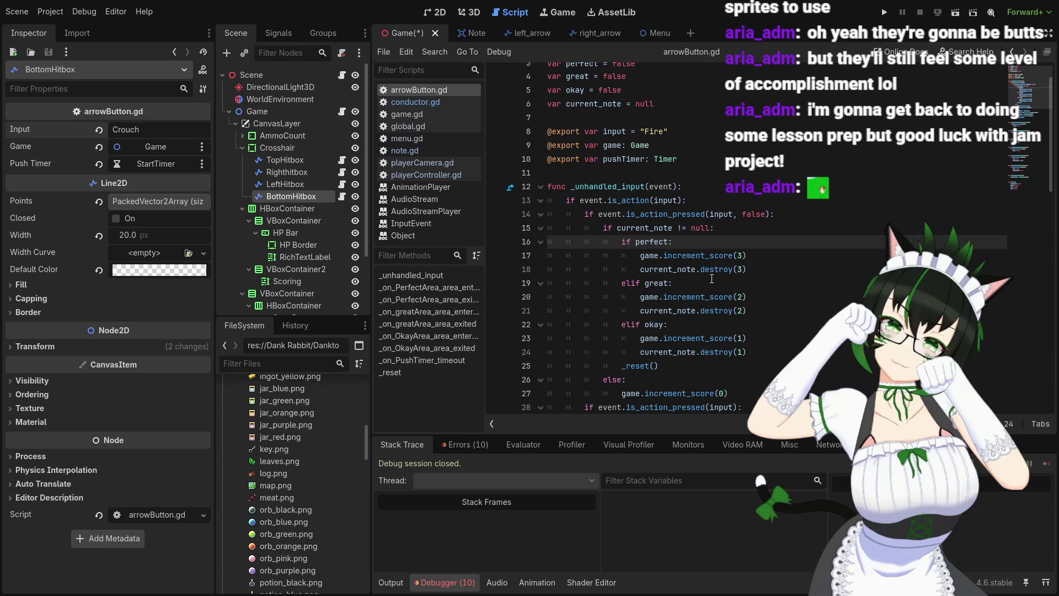
pyautogui.scroll(2, 712, 279)
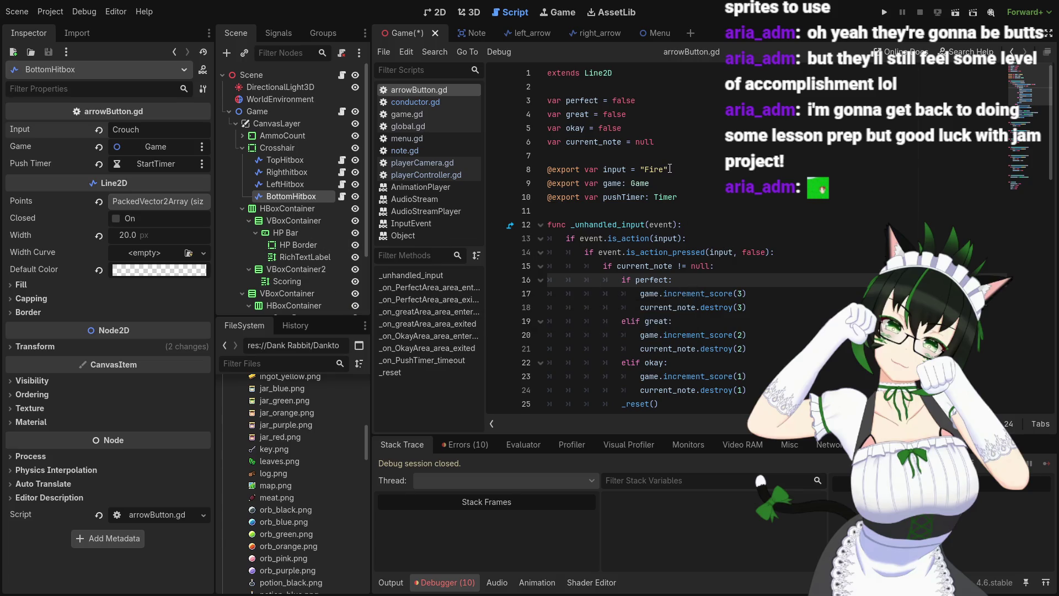
pyautogui.click(774, 258)
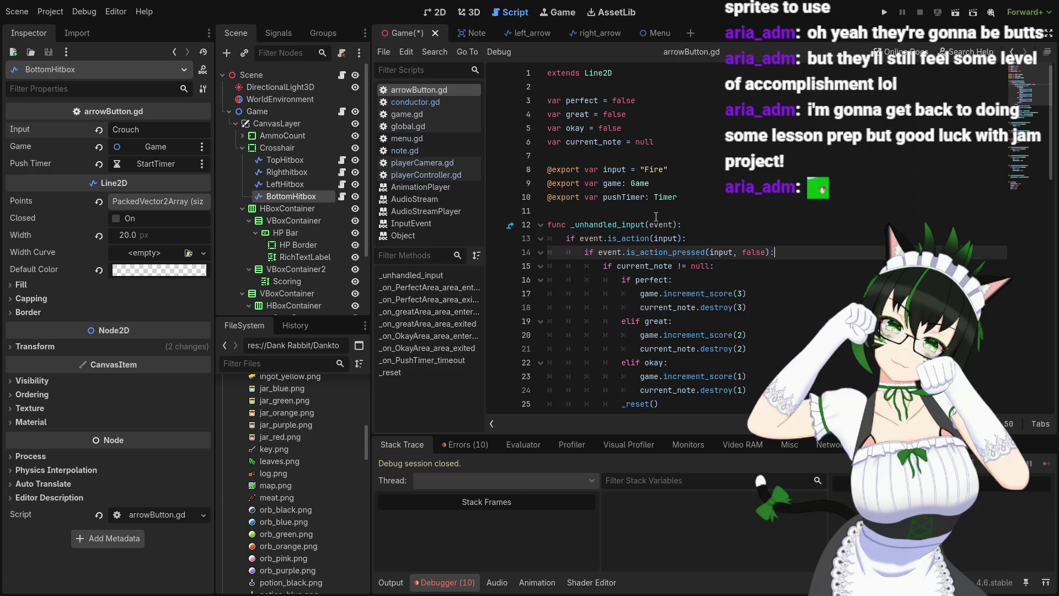
pyautogui.scroll(-2, 665, 217)
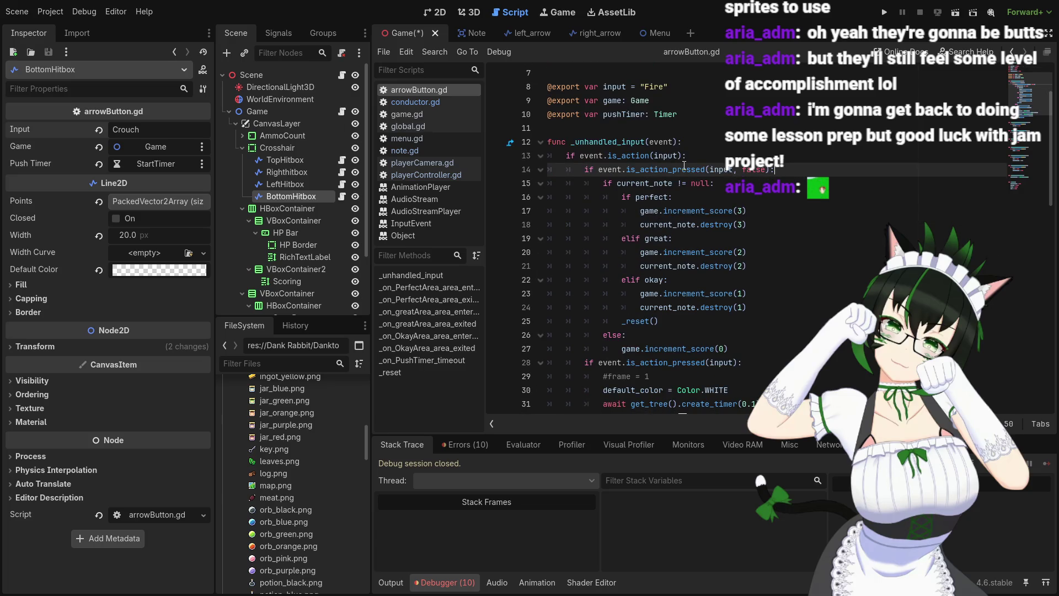
pyautogui.moveTo(675, 158)
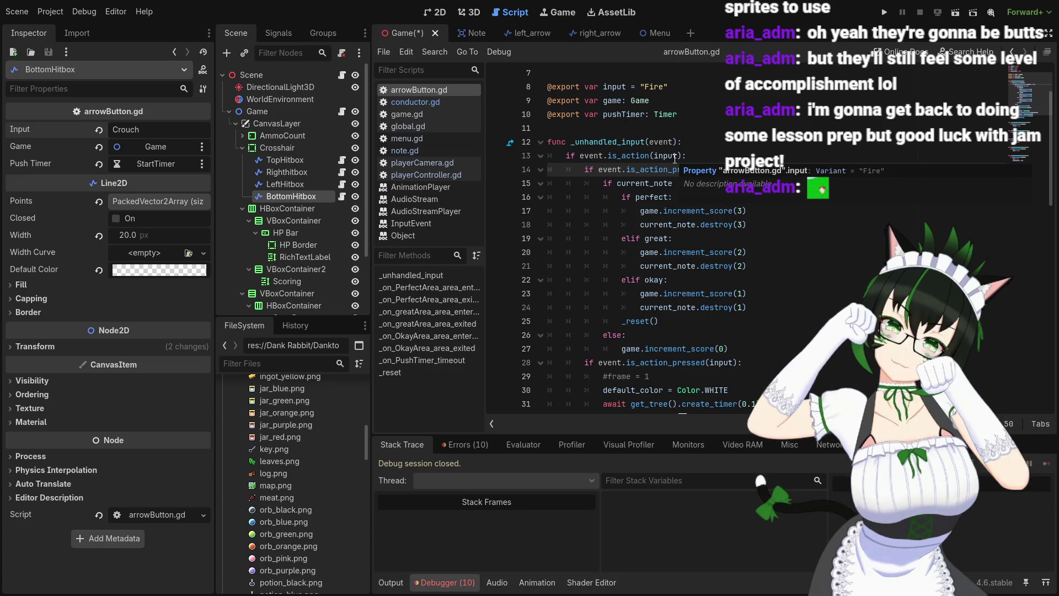
pyautogui.scroll(-3, 645, 148)
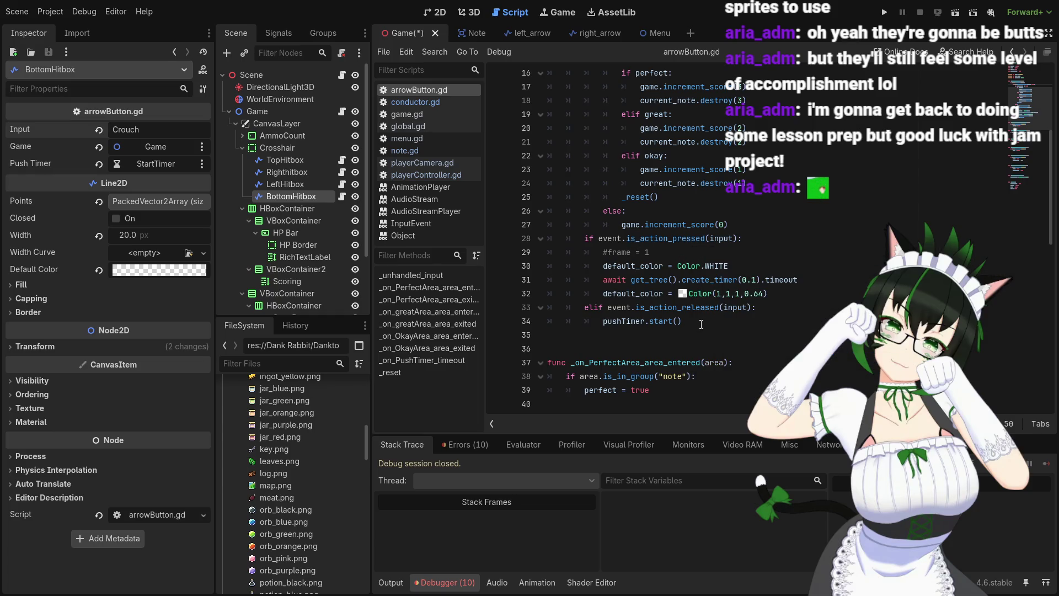
pyautogui.scroll(2, 701, 320)
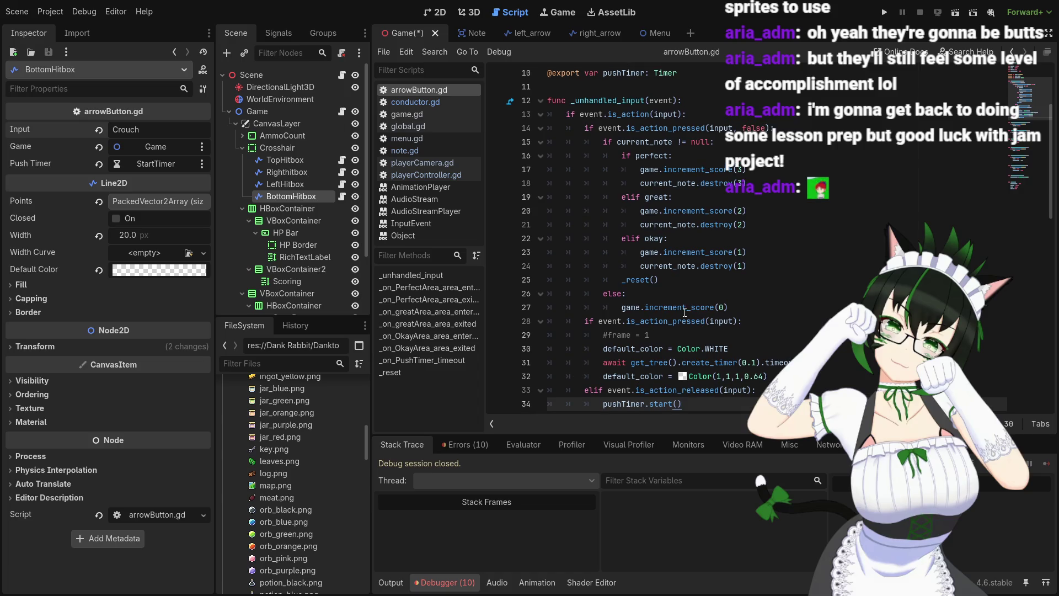
pyautogui.scroll(-2, 682, 311)
# Read through the default_color Color.WHITE line 30 and compare it with the is_action_pressed check
pyautogui.click(645, 267)
pyautogui.scroll(5, 673, 273)
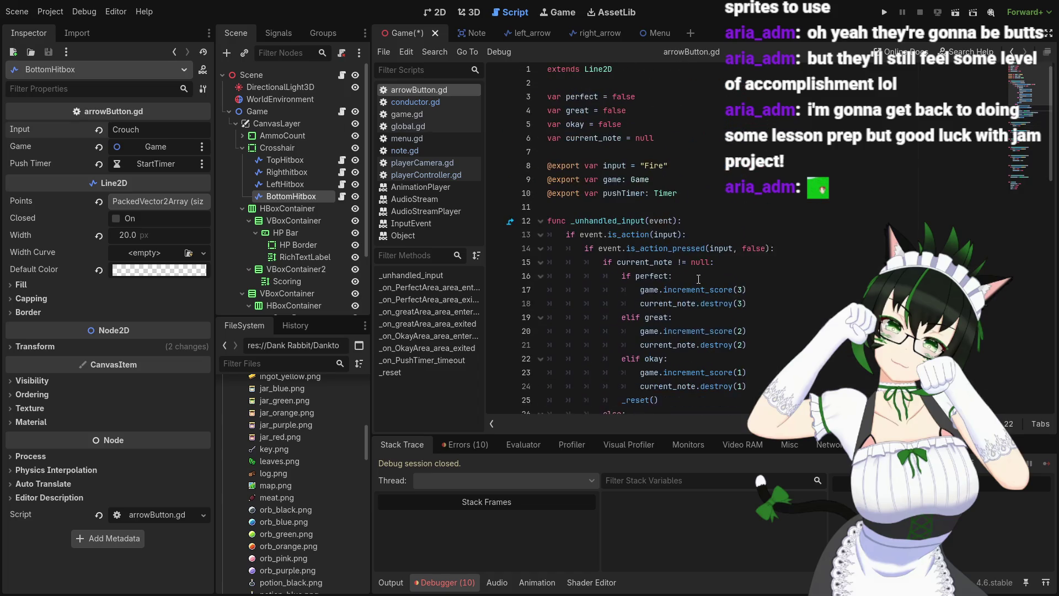
pyautogui.scroll(-3, 698, 280)
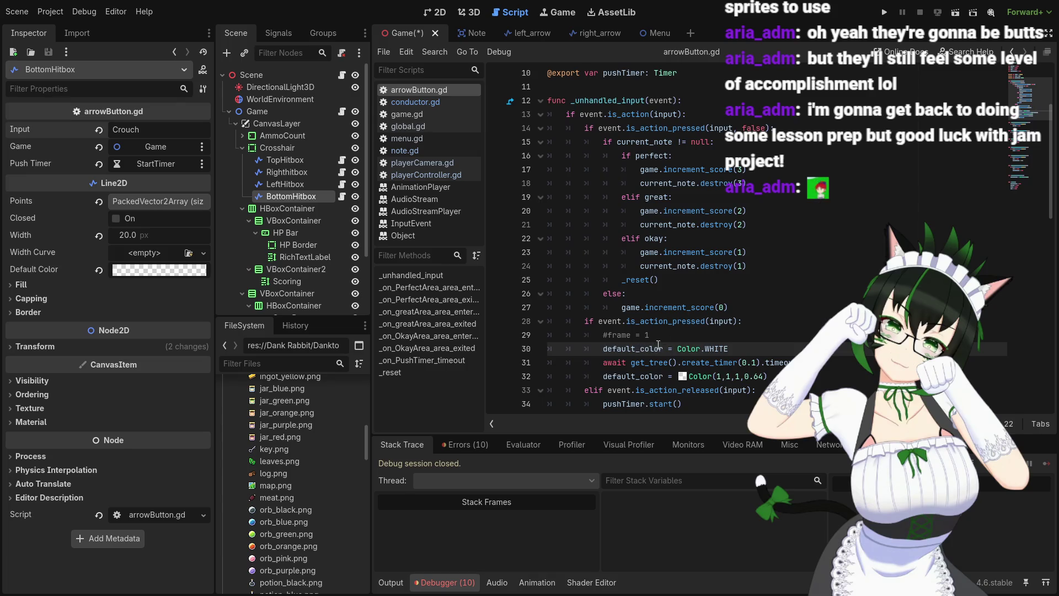
pyautogui.scroll(-1, 718, 337)
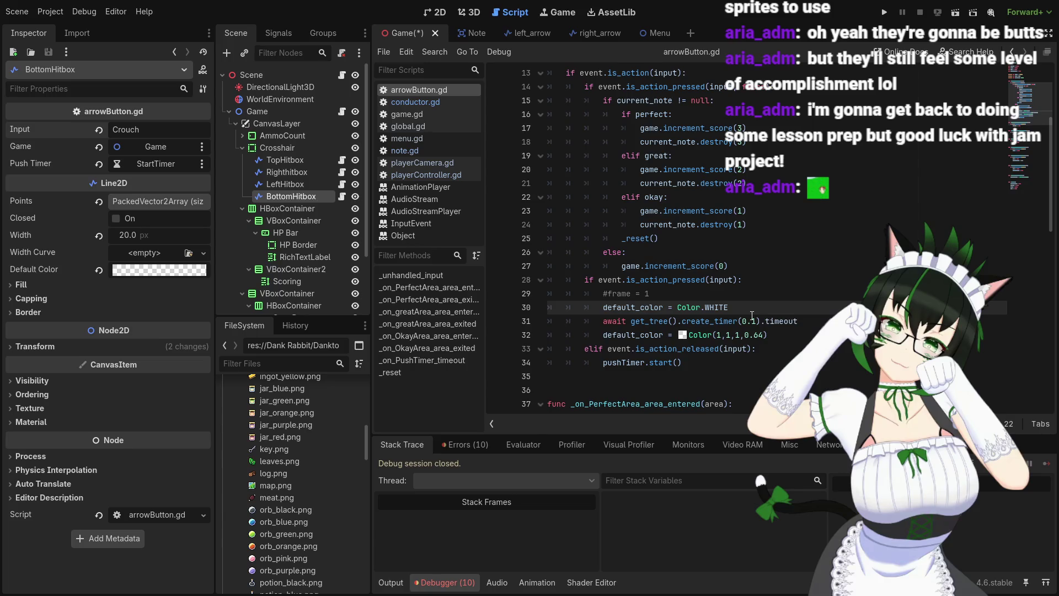
pyautogui.scroll(4, 752, 316)
pyautogui.scroll(-4, 752, 315)
pyautogui.scroll(4, 750, 314)
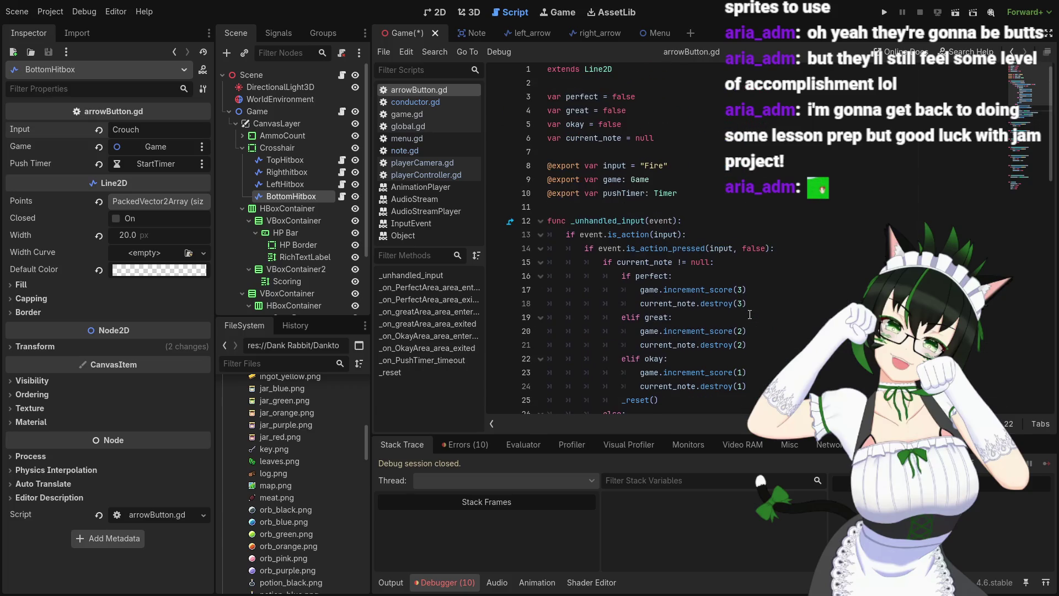
pyautogui.scroll(-3, 749, 314)
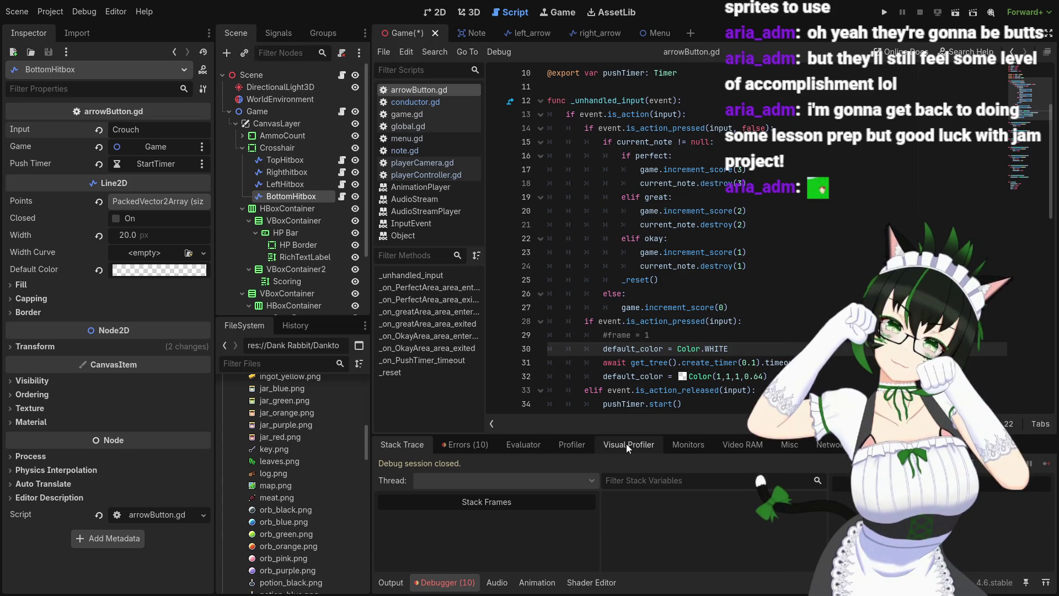
pyautogui.click(744, 346)
pyautogui.scroll(-1, 739, 343)
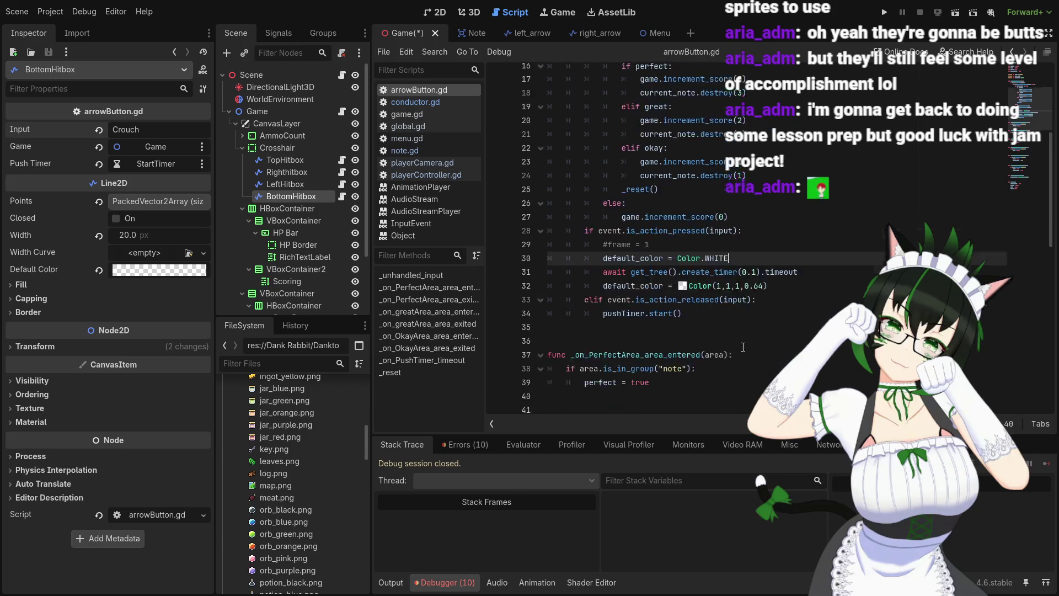
pyautogui.scroll(1, 720, 337)
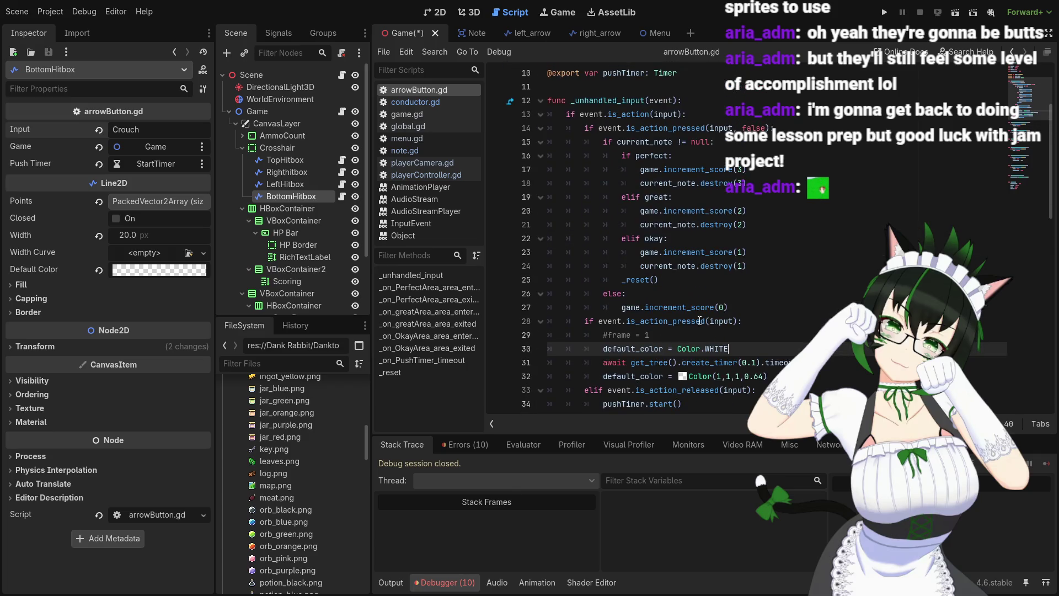
pyautogui.click(583, 128)
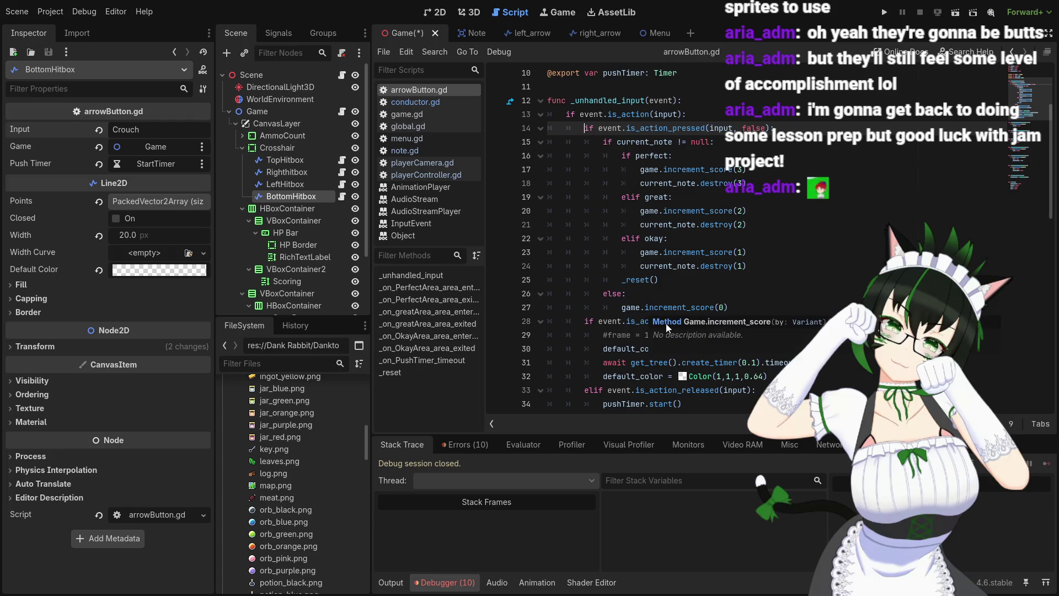
pyautogui.click(580, 344)
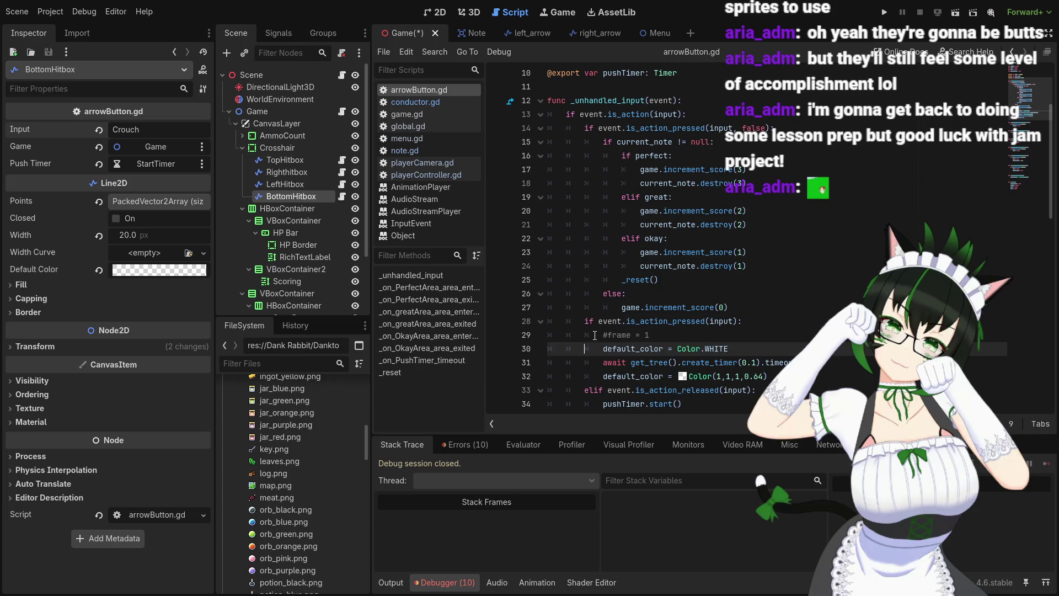
pyautogui.scroll(-2, 595, 335)
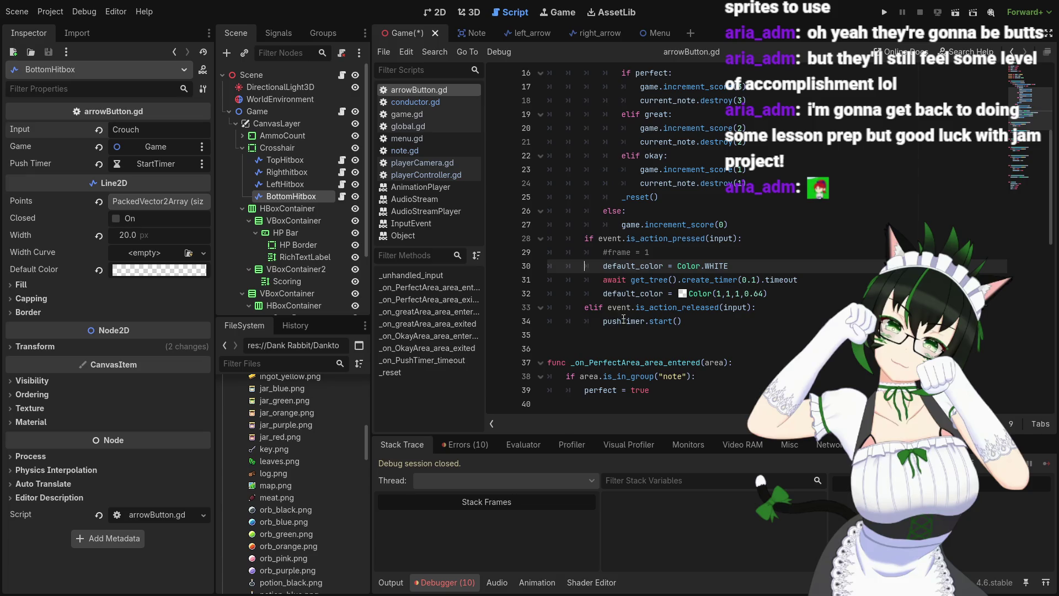
# Search the script for pushTimer, starting from the pushTimer.start() call on line 34
pyautogui.click(604, 280)
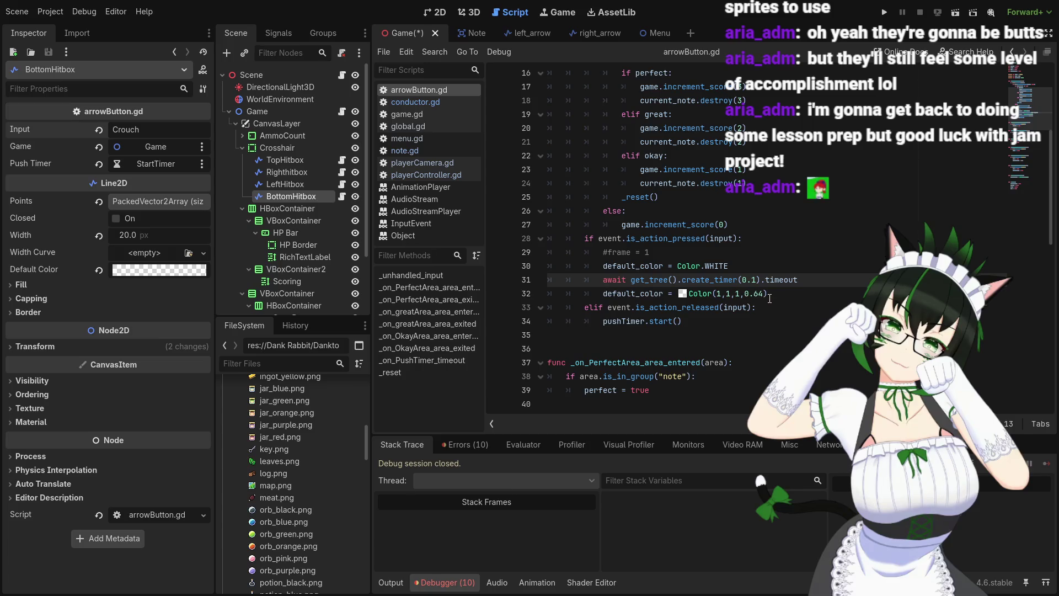
pyautogui.scroll(-3, 671, 281)
pyautogui.click(626, 197)
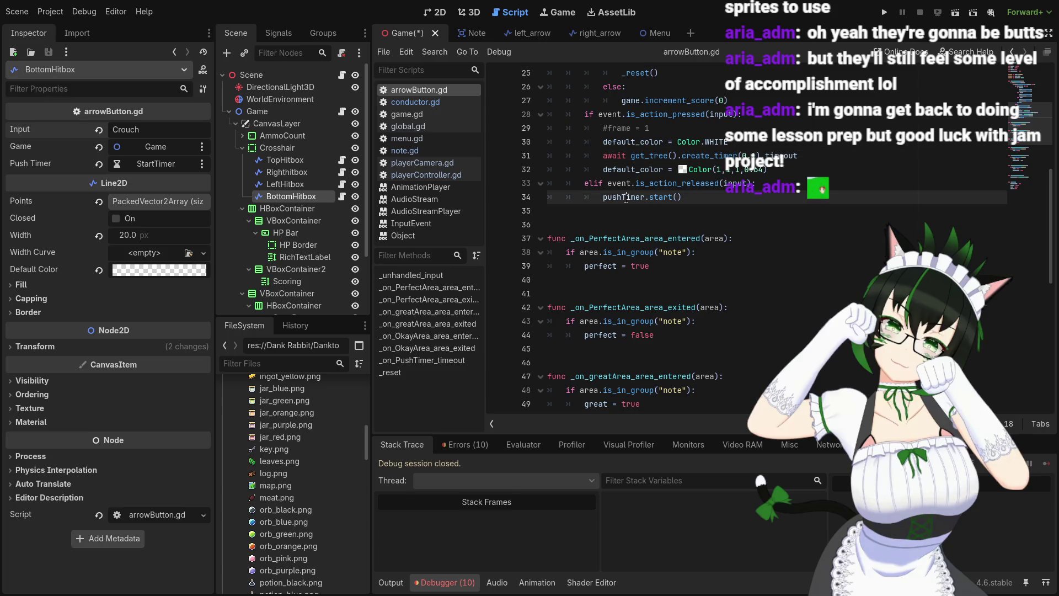
pyautogui.hotkey('ctrl', 'f')
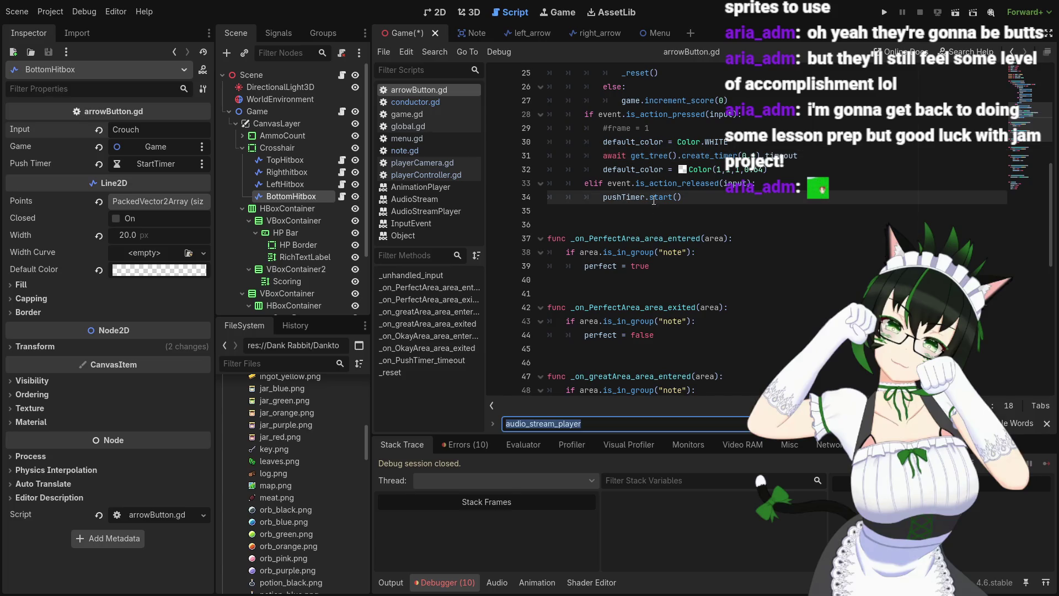
pyautogui.click(630, 197)
pyautogui.doubleClick(624, 197)
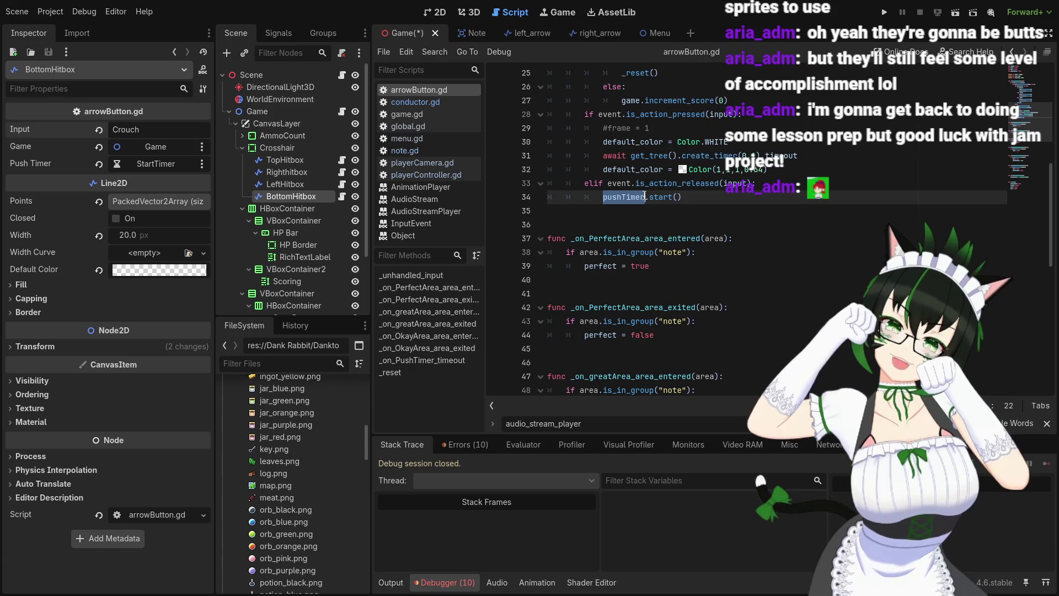
pyautogui.hotkey('ctrl', 'f')
# Review the _on_PushTimer_timeout handler, then go to the left_arrow scene
pyautogui.scroll(-4, 704, 300)
pyautogui.scroll(-6, 704, 300)
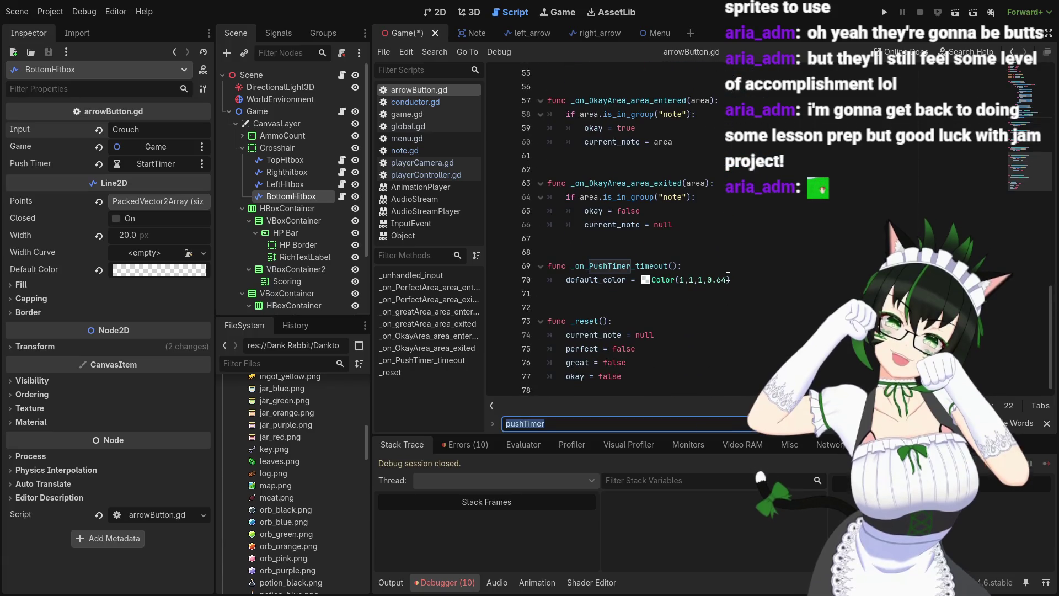
pyautogui.scroll(18, 630, 286)
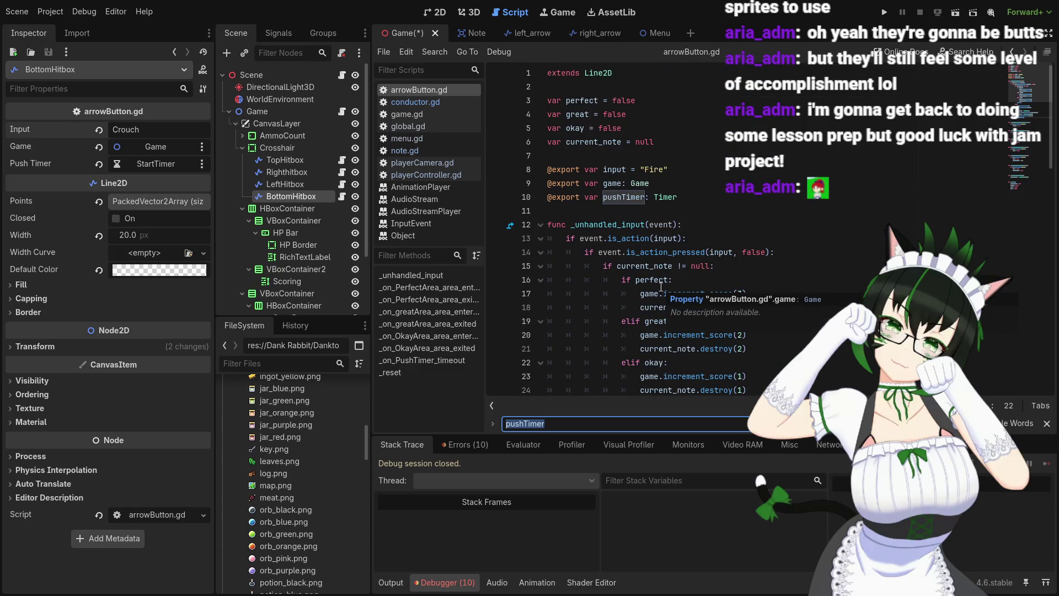
pyautogui.scroll(-18, 662, 288)
pyautogui.scroll(-3, 320, 235)
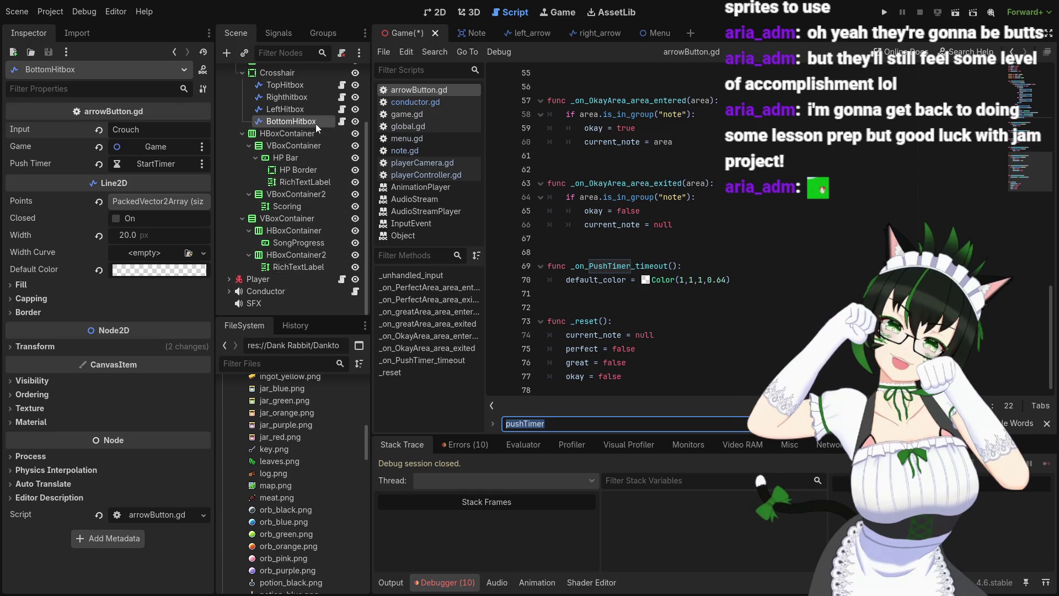
pyautogui.scroll(3, 316, 123)
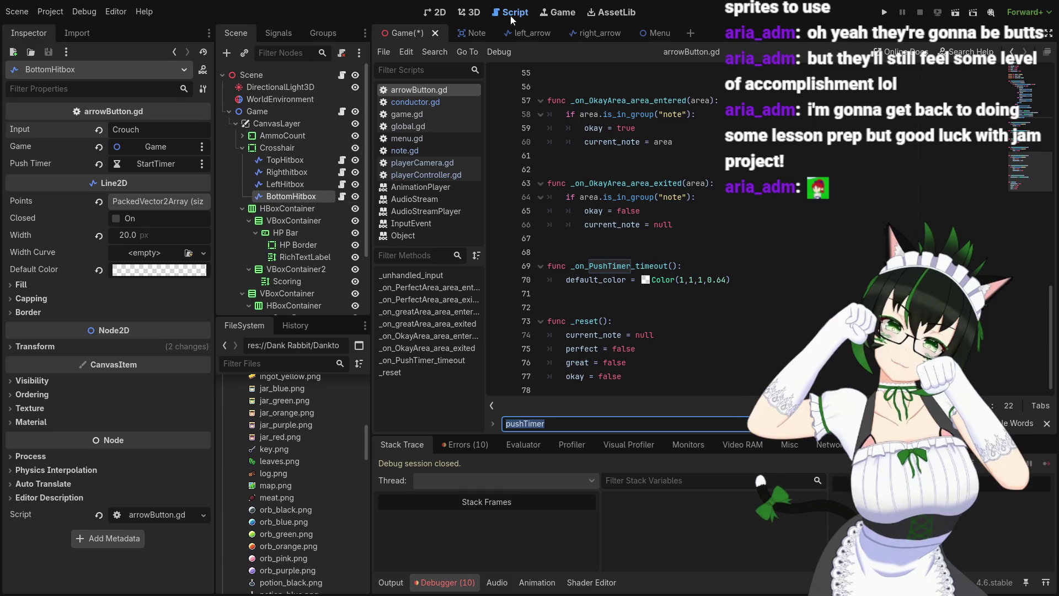
pyautogui.click(524, 33)
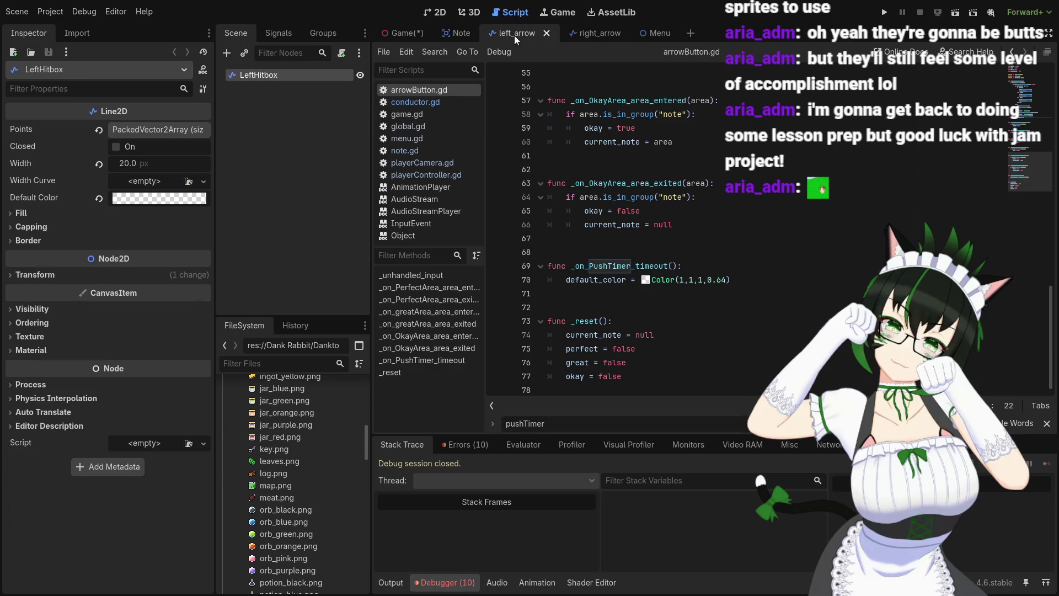
# Set the Note scene's Timer Wait Time to 0.1 s, save the scene, and return to Game
pyautogui.click(454, 35)
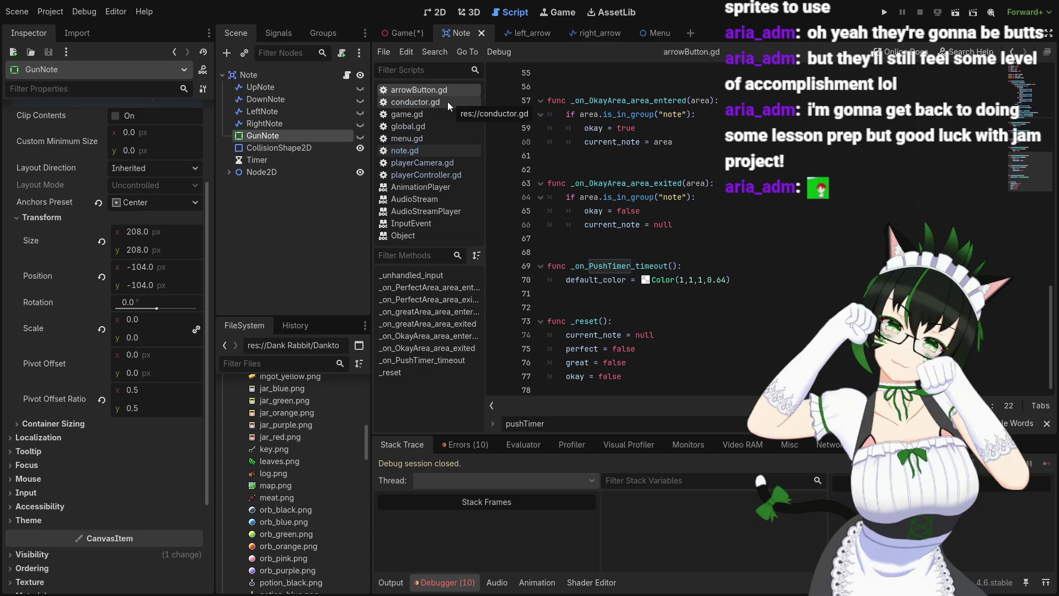
pyautogui.click(296, 159)
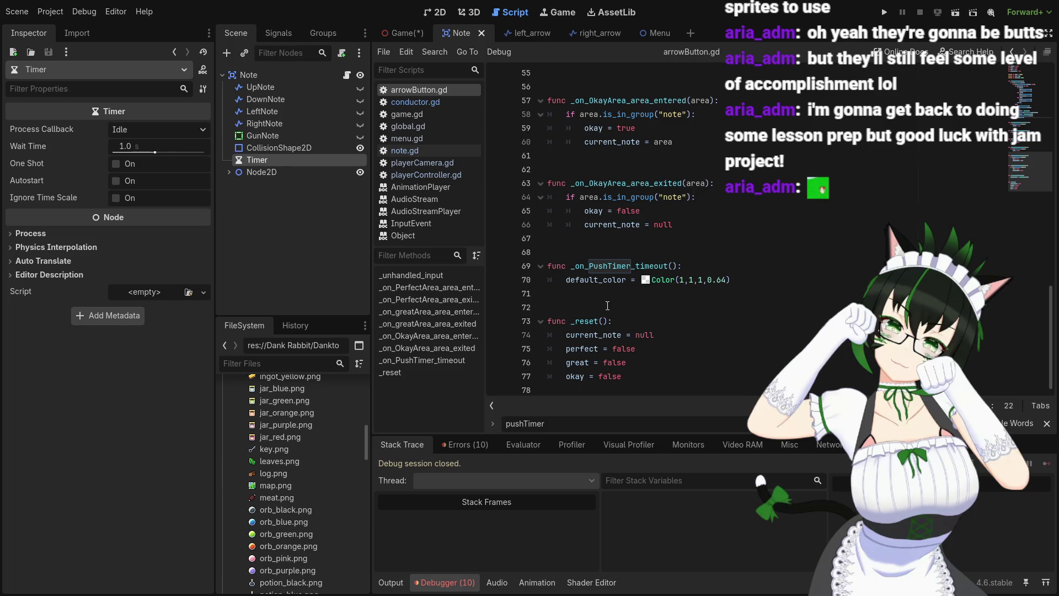
pyautogui.click(665, 320)
pyautogui.scroll(2, 635, 303)
pyautogui.scroll(-2, 618, 292)
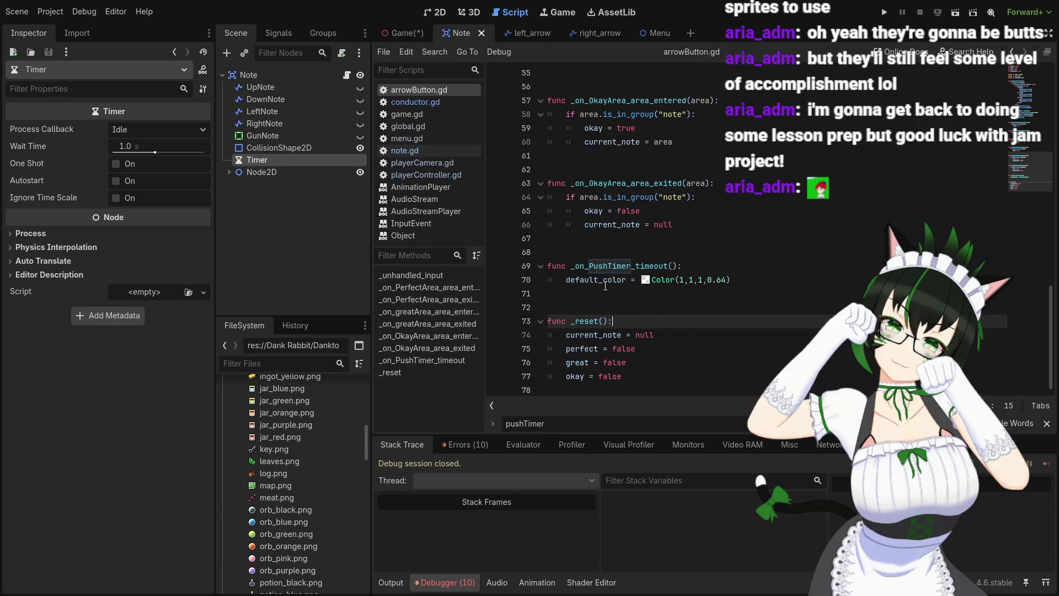
pyautogui.moveTo(605, 286)
pyautogui.click(132, 146)
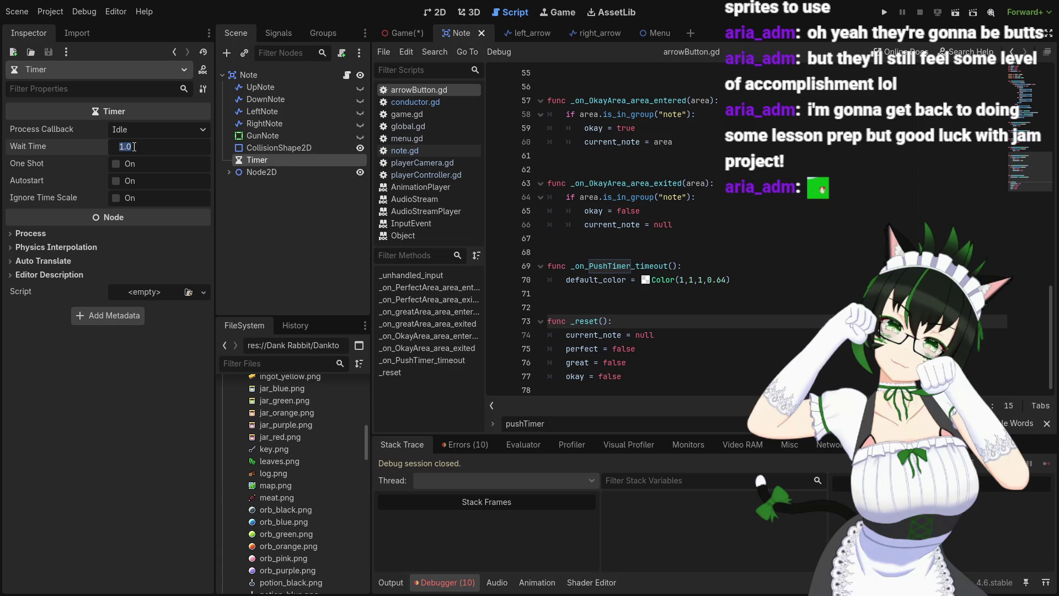
pyautogui.write('0.1')
pyautogui.press('Return')
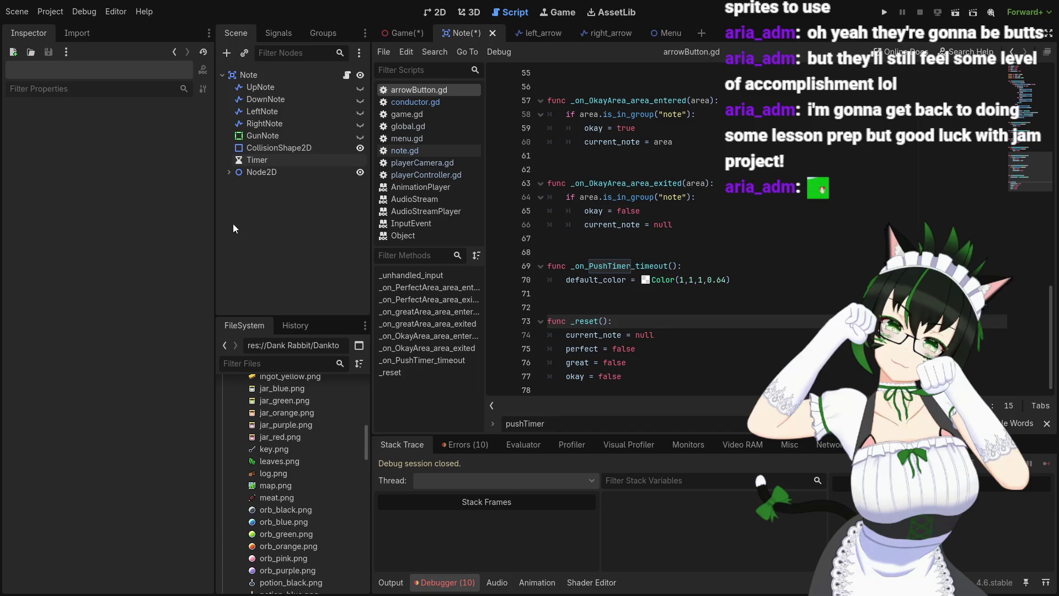
pyautogui.hotkey('ctrl', 's')
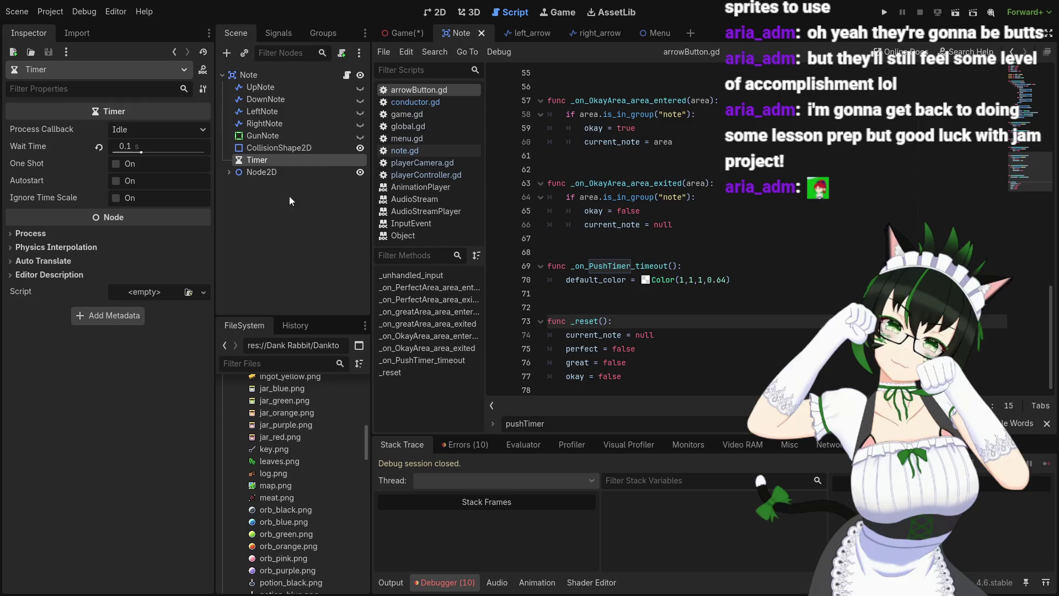
pyautogui.click(403, 32)
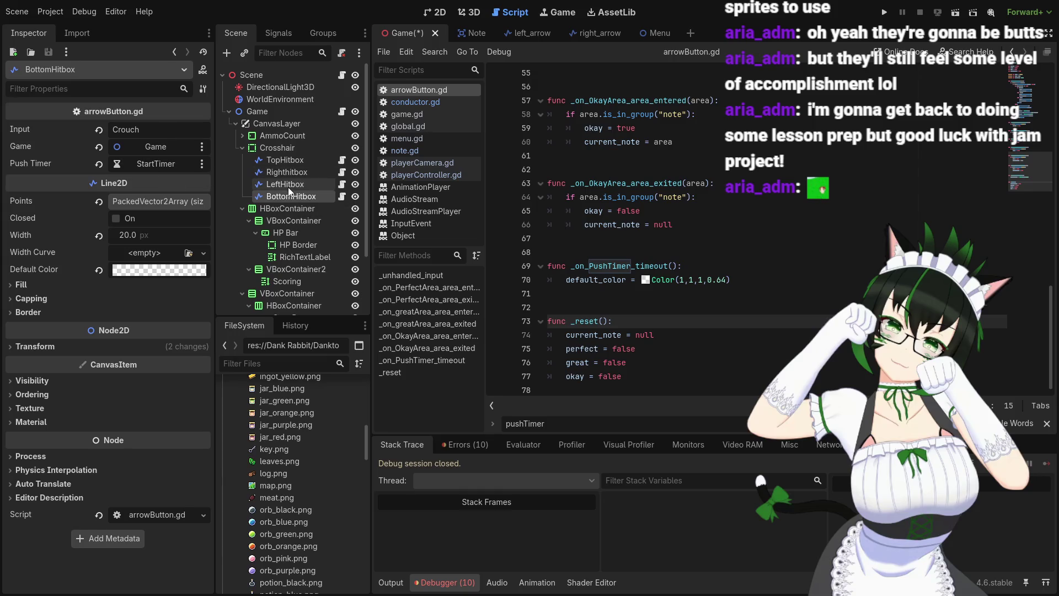
# Check each hitbox node's input settings, ending on BottomHitbox with Crouch
pyautogui.scroll(-1, 279, 186)
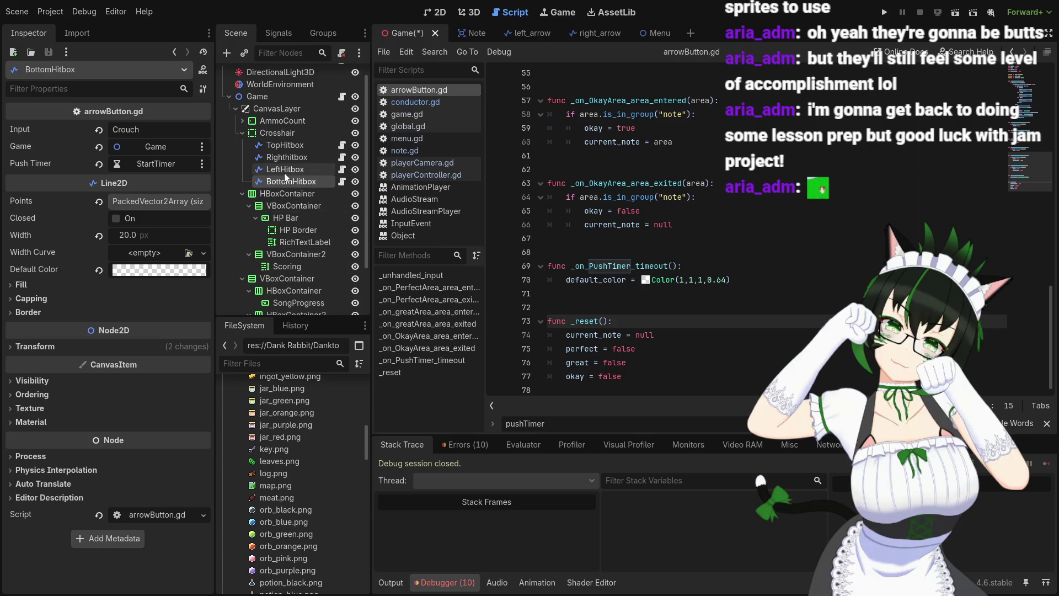
pyautogui.click(285, 170)
pyautogui.click(289, 157)
pyautogui.click(294, 146)
pyautogui.click(292, 157)
pyautogui.click(293, 169)
pyautogui.click(293, 186)
pyautogui.click(300, 144)
pyautogui.click(300, 156)
pyautogui.click(300, 169)
pyautogui.click(292, 181)
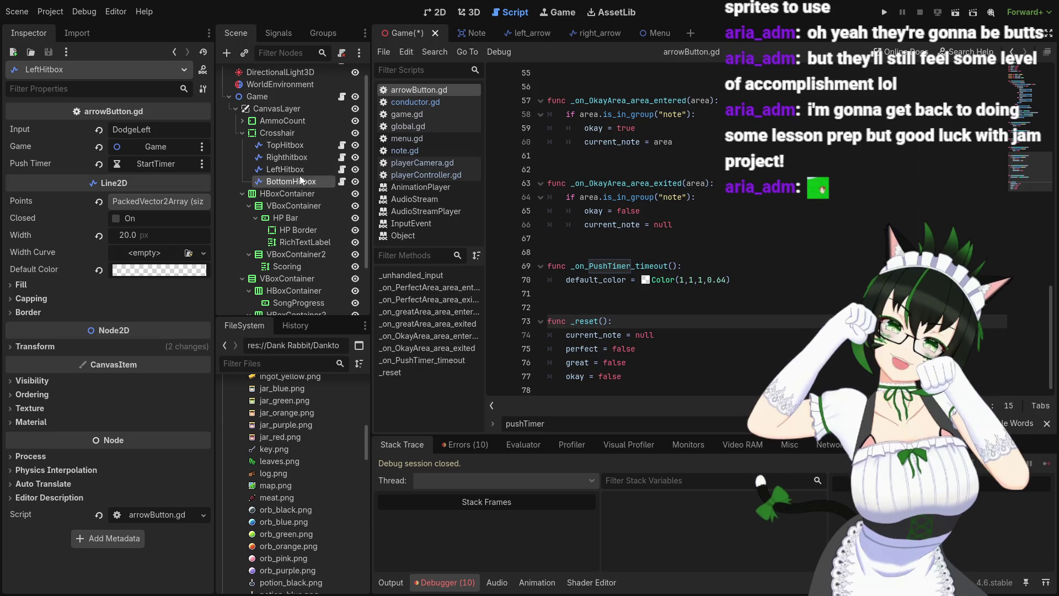
# Review the pushTimer.start() call on line 34 alongside the Color.WHITE line 30
pyautogui.scroll(1, 654, 319)
pyautogui.scroll(15, 655, 319)
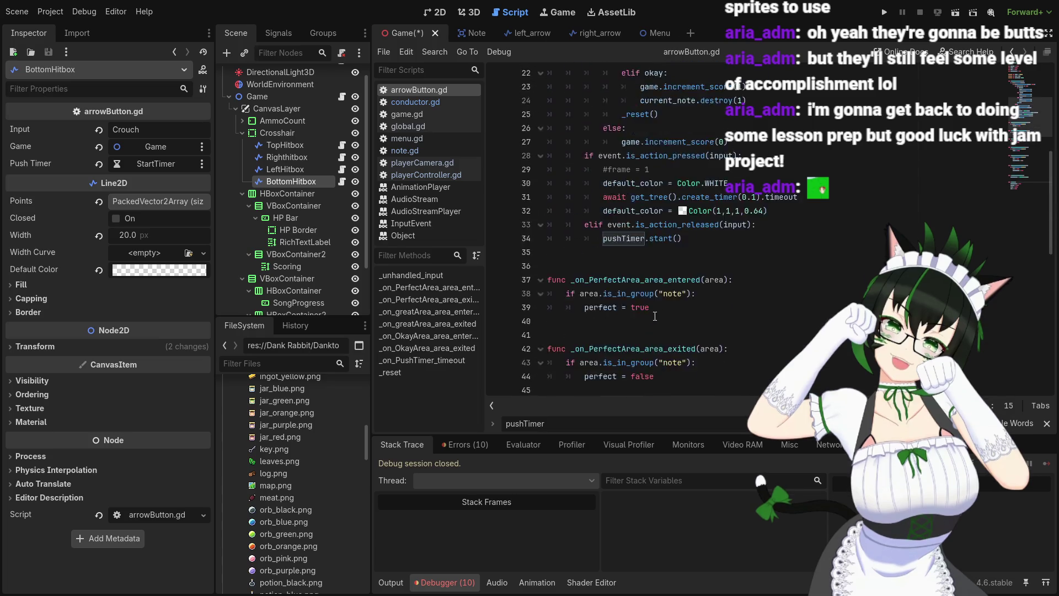
pyautogui.scroll(-5, 658, 308)
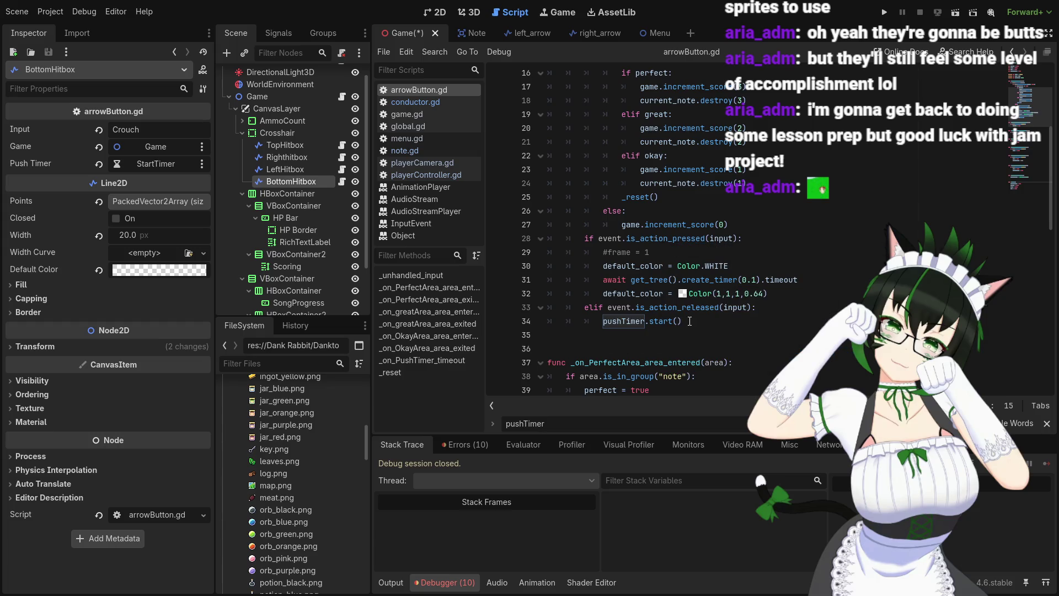
pyautogui.click(689, 322)
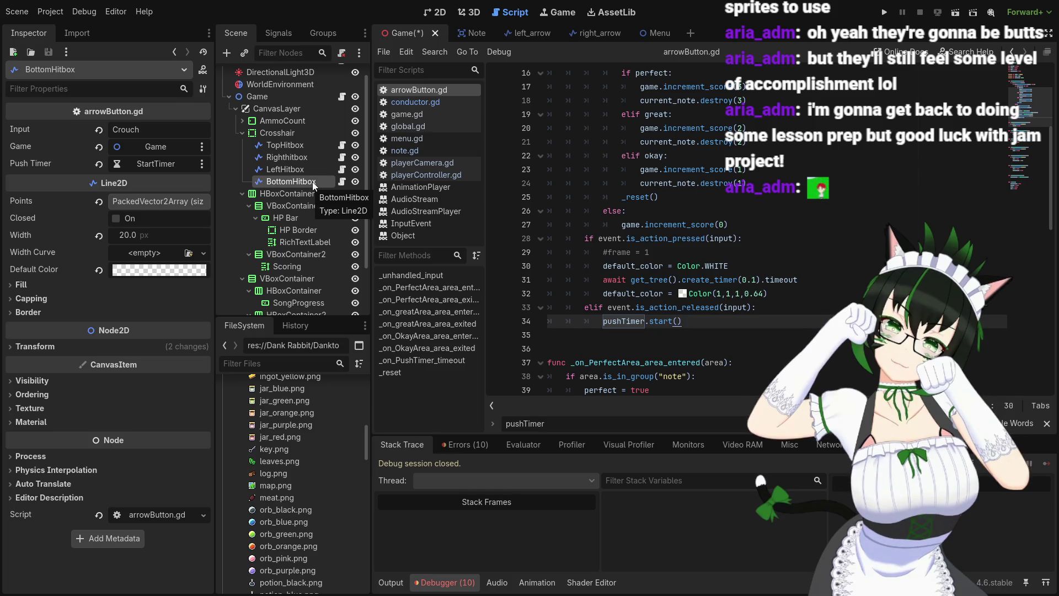
pyautogui.scroll(1, 708, 292)
pyautogui.scroll(3, 709, 293)
pyautogui.scroll(-5, 700, 294)
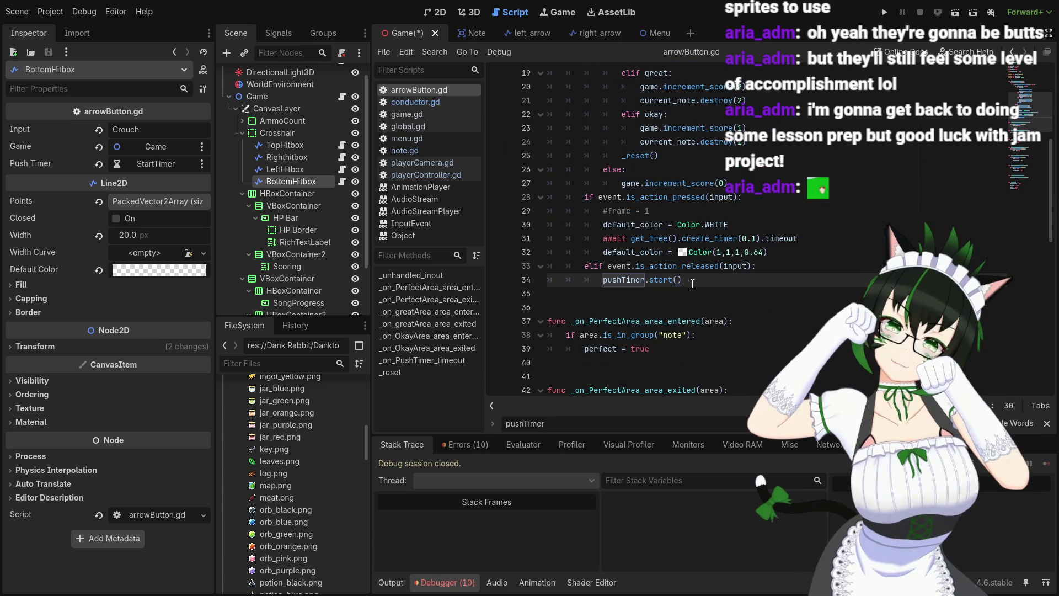
pyautogui.hotkey('shift', 'Home')
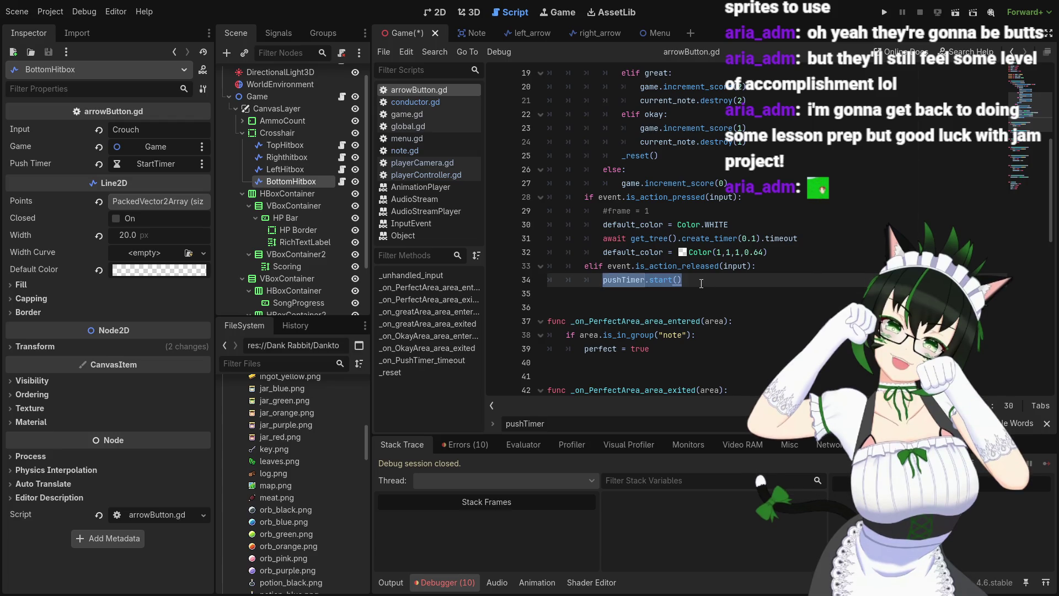
pyautogui.scroll(1, 709, 279)
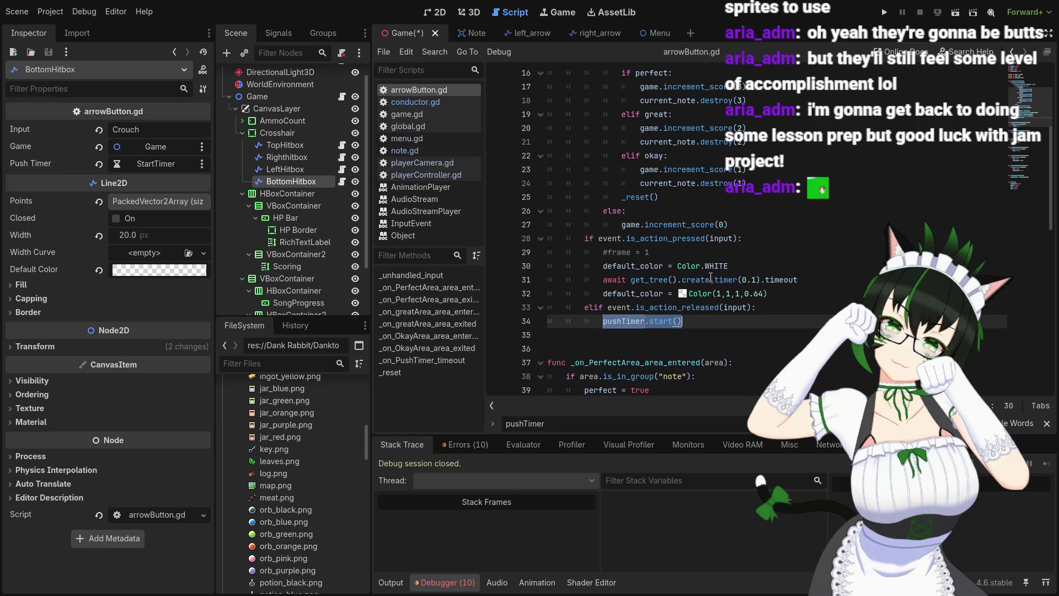
pyautogui.click(747, 266)
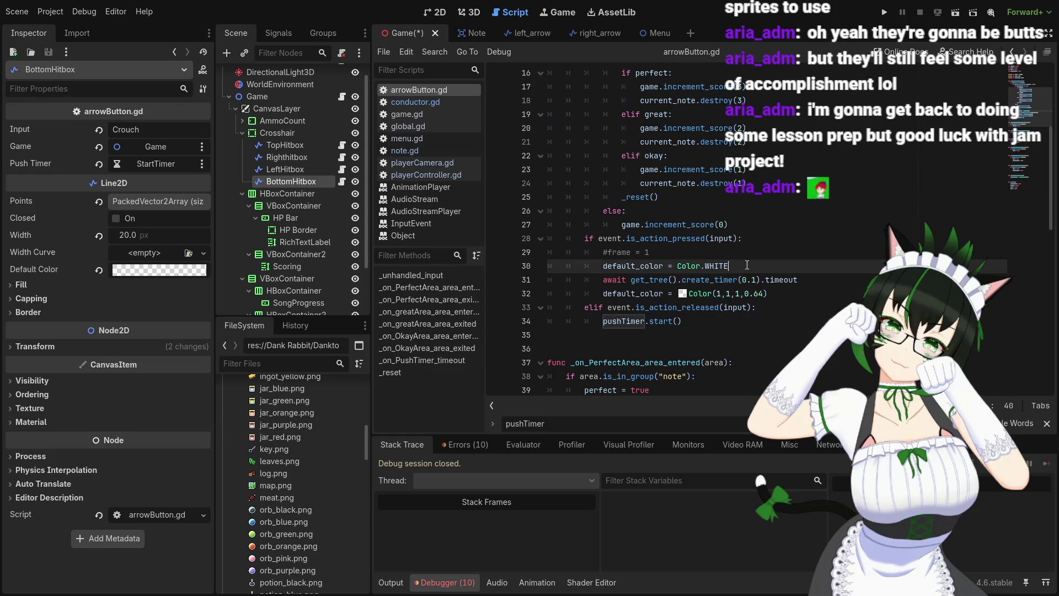
pyautogui.scroll(-1, 747, 265)
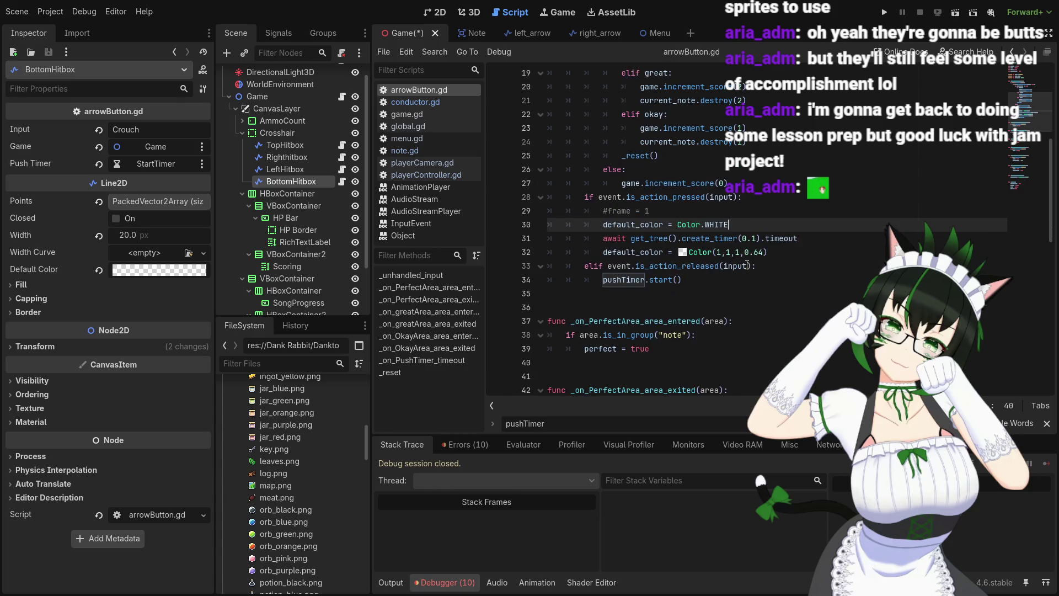
pyautogui.click(697, 281)
# Save the Game scene and scroll through arrowButton.gd once more
pyautogui.hotkey('ctrl', 's')
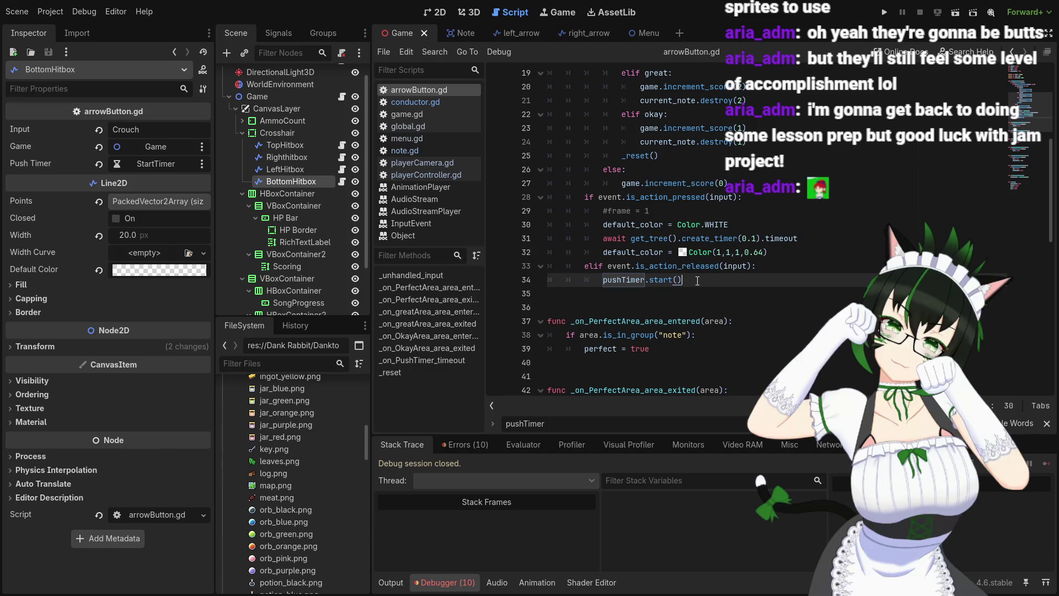
pyautogui.scroll(4, 658, 255)
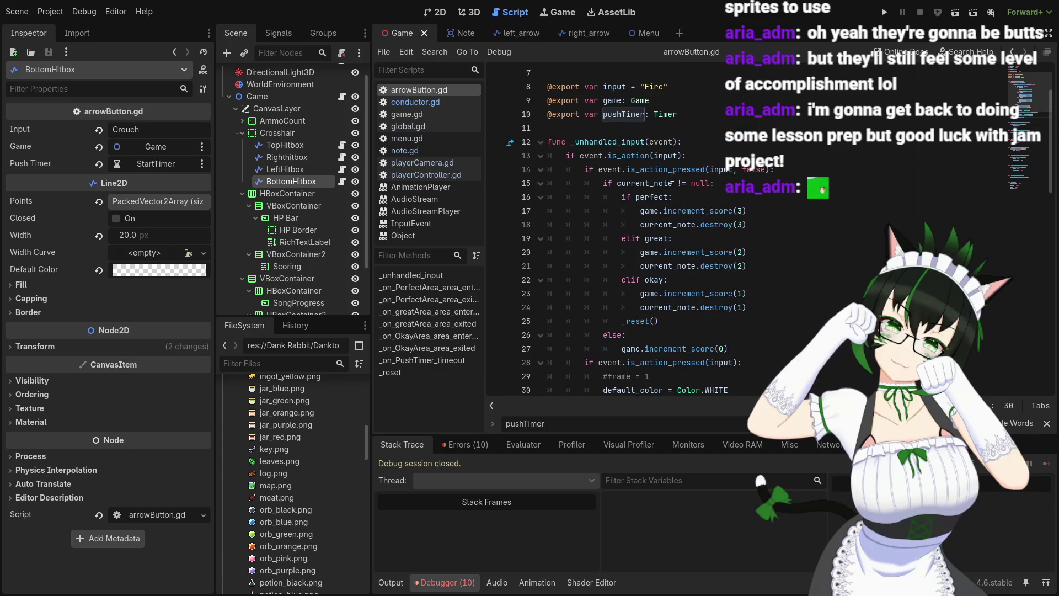
pyautogui.scroll(-2, 681, 177)
pyautogui.scroll(2, 673, 181)
pyautogui.scroll(2, 667, 185)
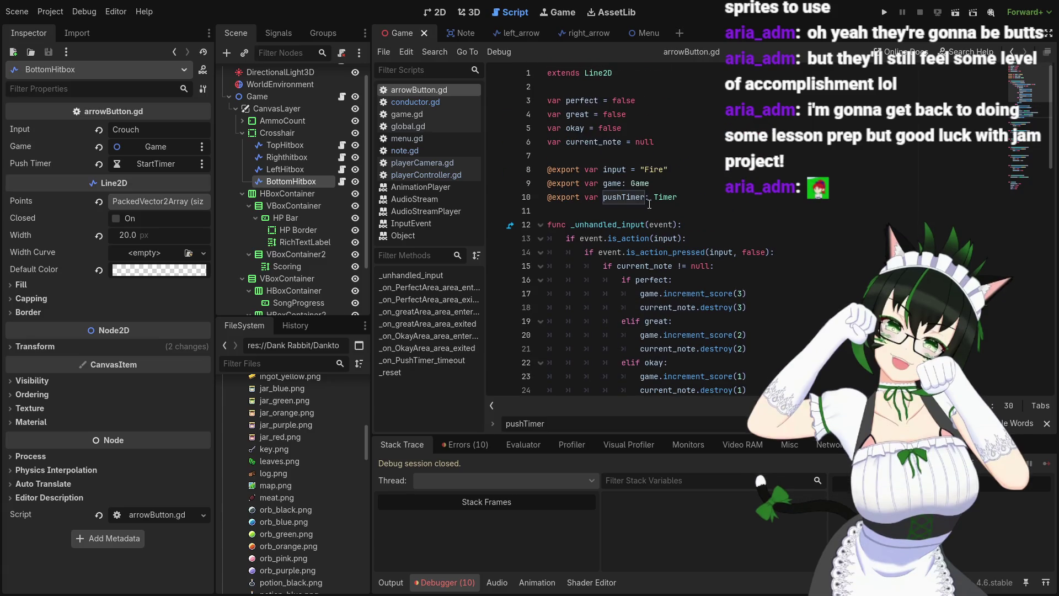
pyautogui.scroll(-2, 685, 236)
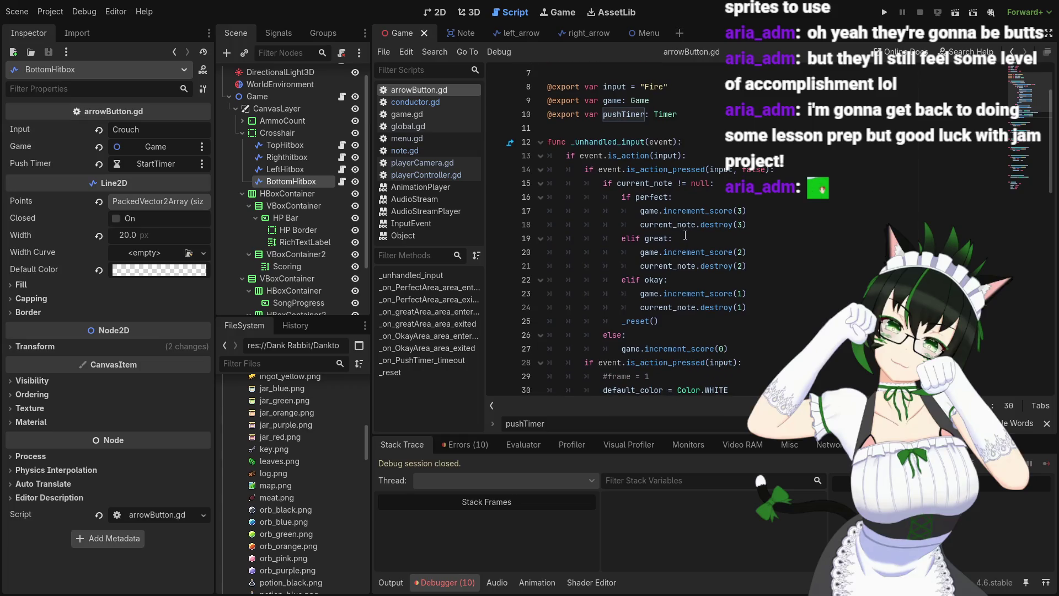
pyautogui.scroll(-5, 687, 234)
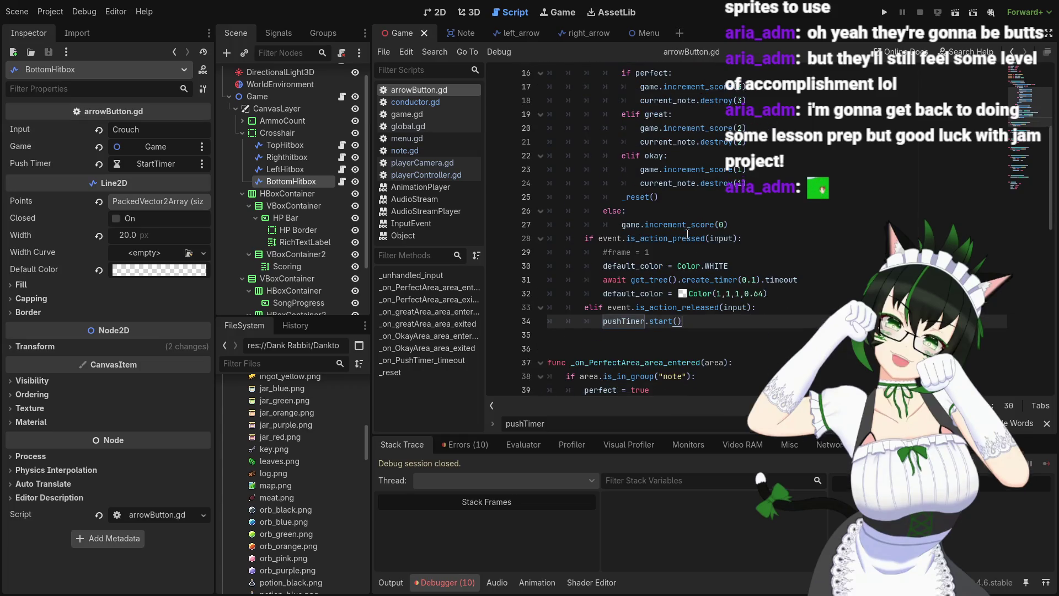
pyautogui.scroll(7, 687, 234)
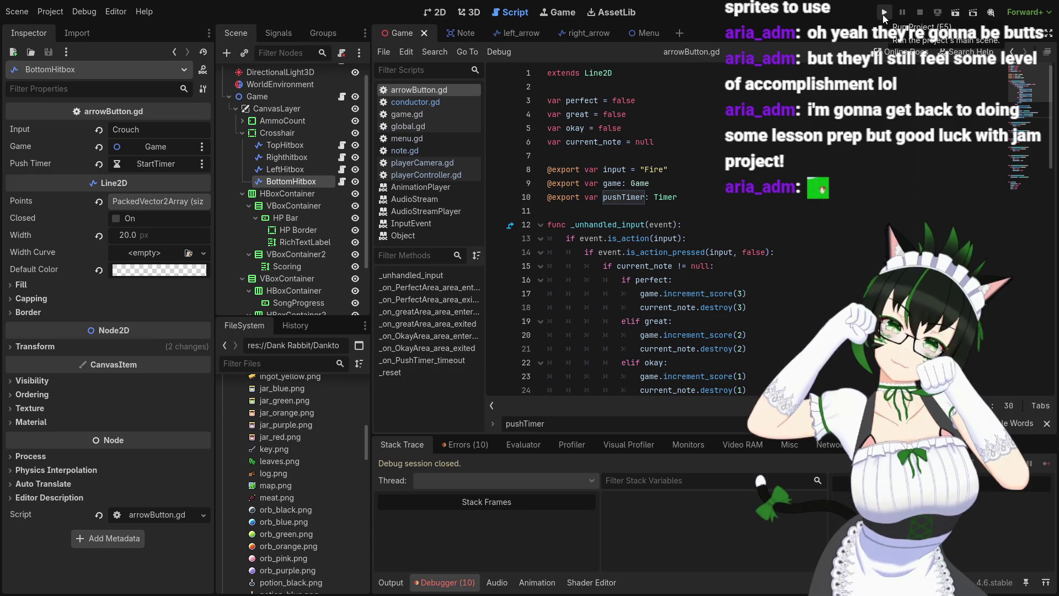
# Test-run the project, stop it with F8, and launch it again
pyautogui.click(883, 14)
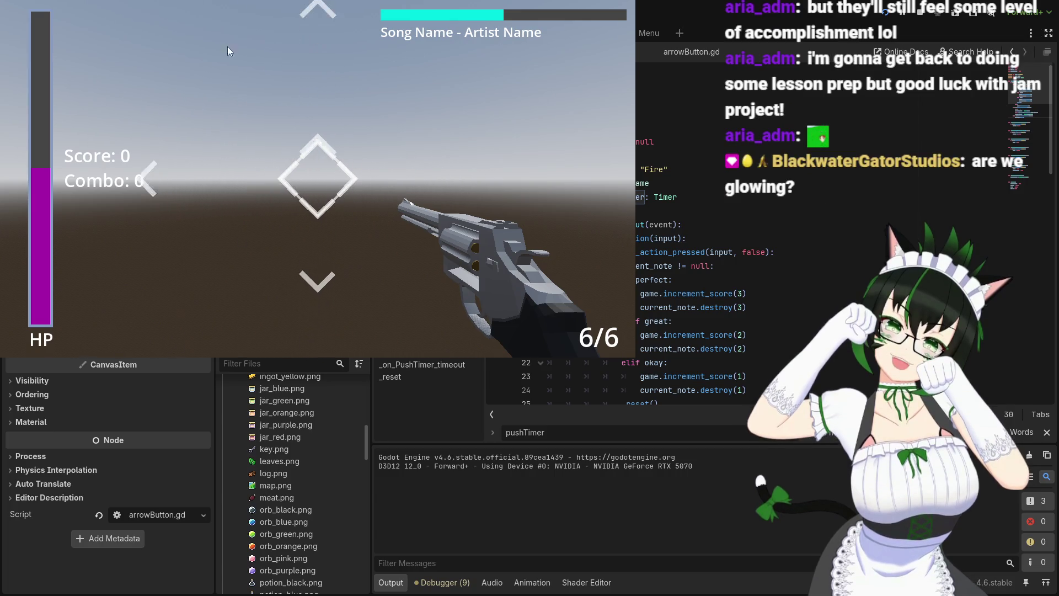
pyautogui.press('F8')
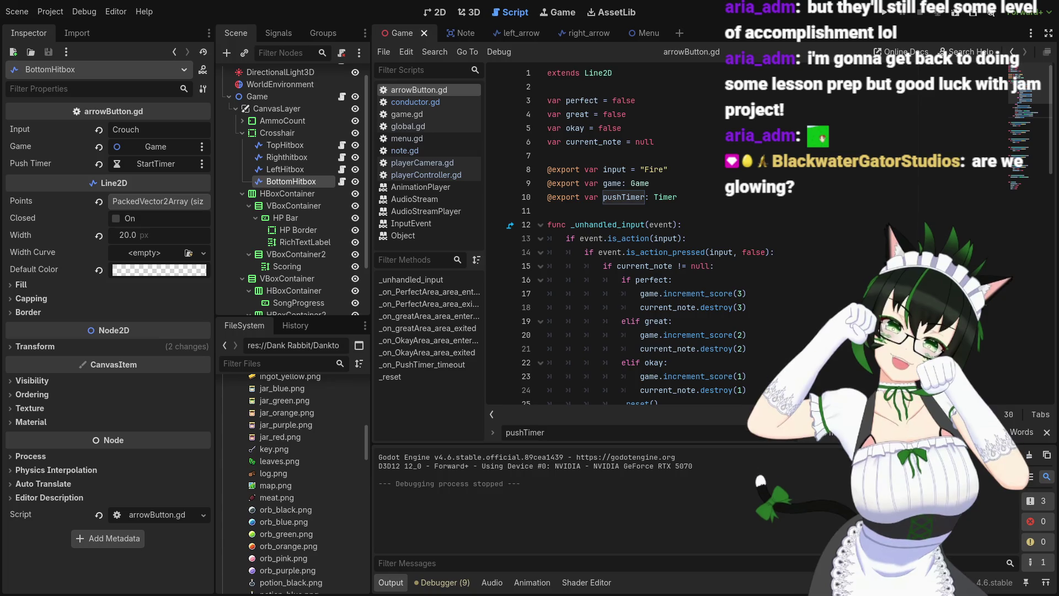
pyautogui.click(885, 15)
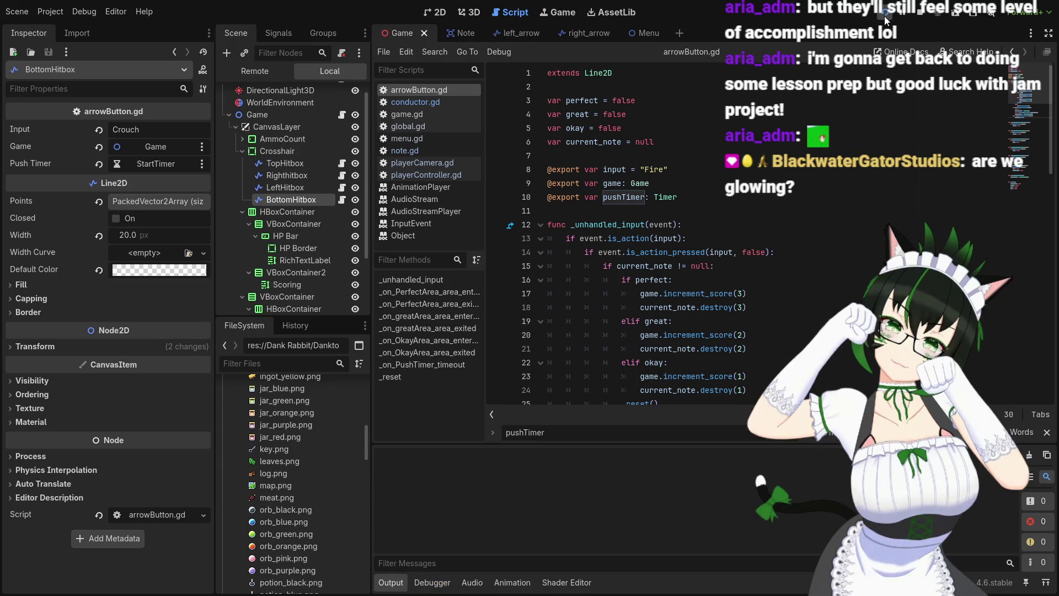
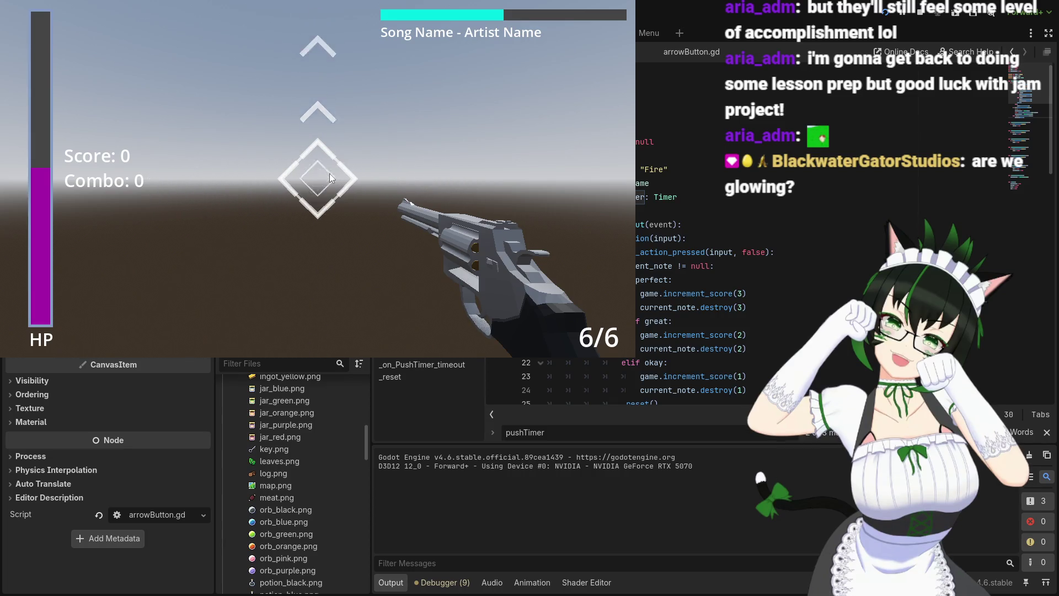
# Stop the playtest and switch from arrowButton.gd to the Note scene
pyautogui.press('F8')
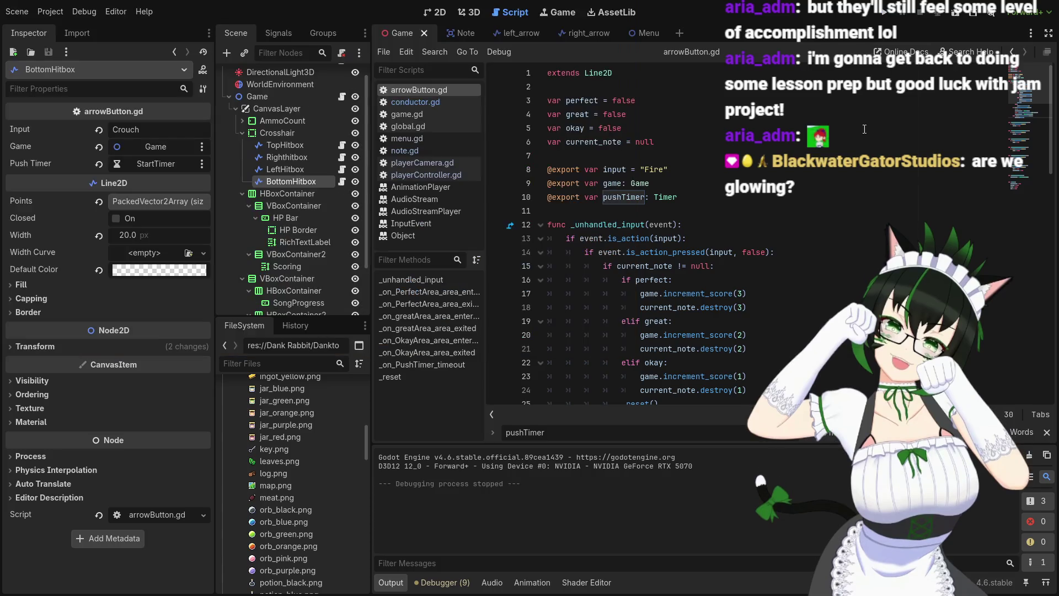
pyautogui.click(689, 200)
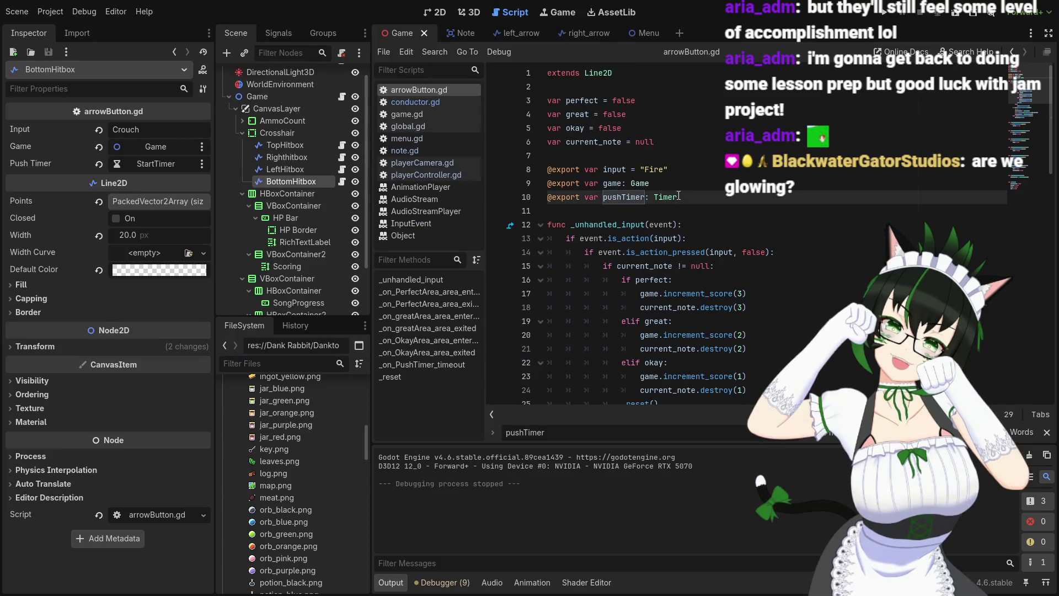
pyautogui.click(468, 34)
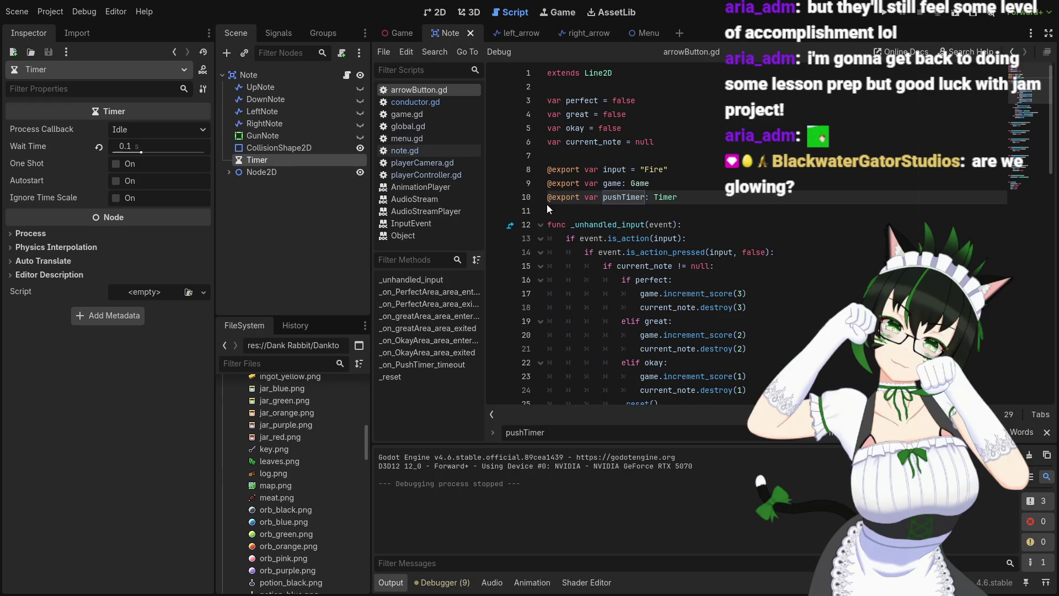
# In note.gd, lower the lane-4 scale growth on lines 29–30 and 50–51 from 1 to 0.5
pyautogui.click(423, 152)
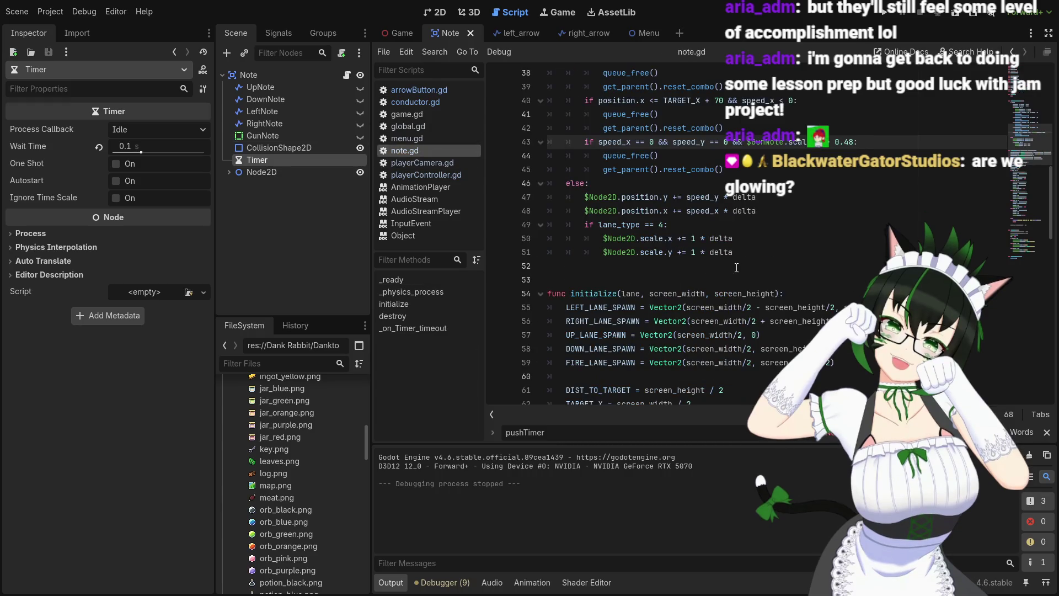
pyautogui.scroll(2, 736, 268)
pyautogui.scroll(-1, 771, 271)
pyautogui.click(696, 279)
pyautogui.press('BackSpace')
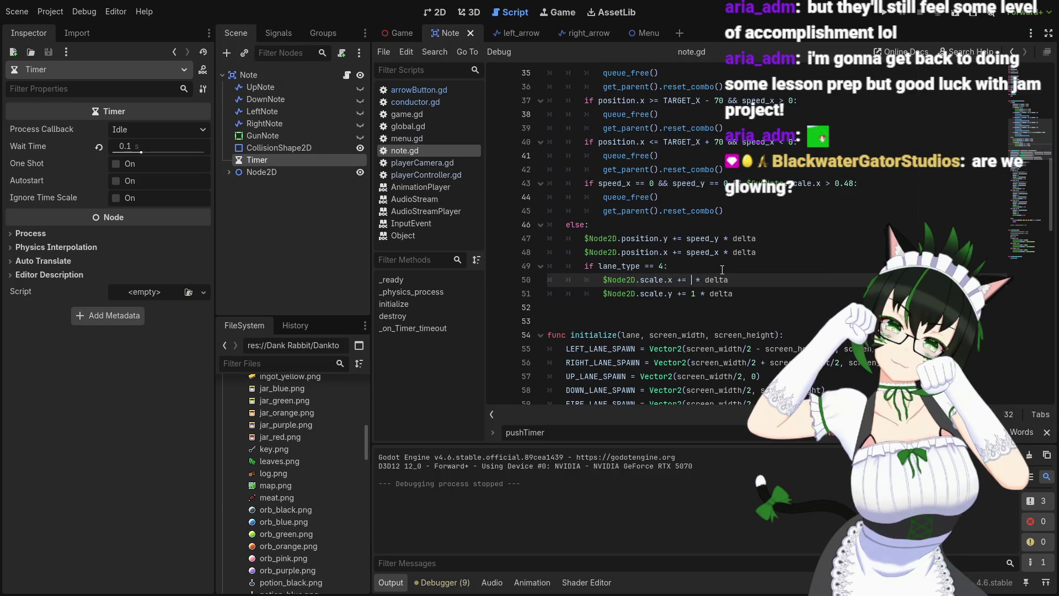
pyautogui.write('0.5')
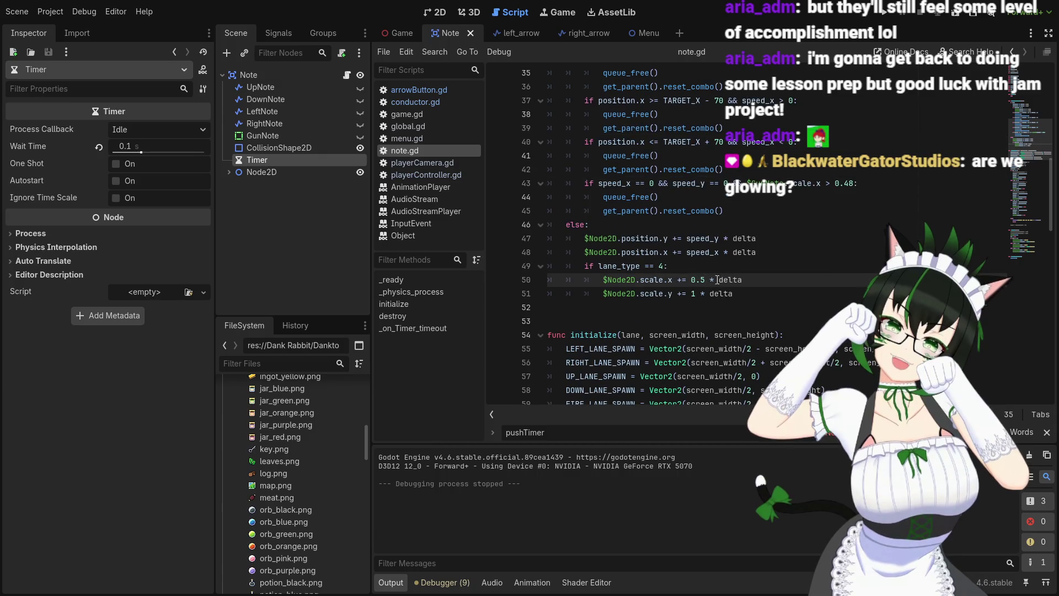
pyautogui.moveTo(696, 293); pyautogui.dragTo(688, 291)
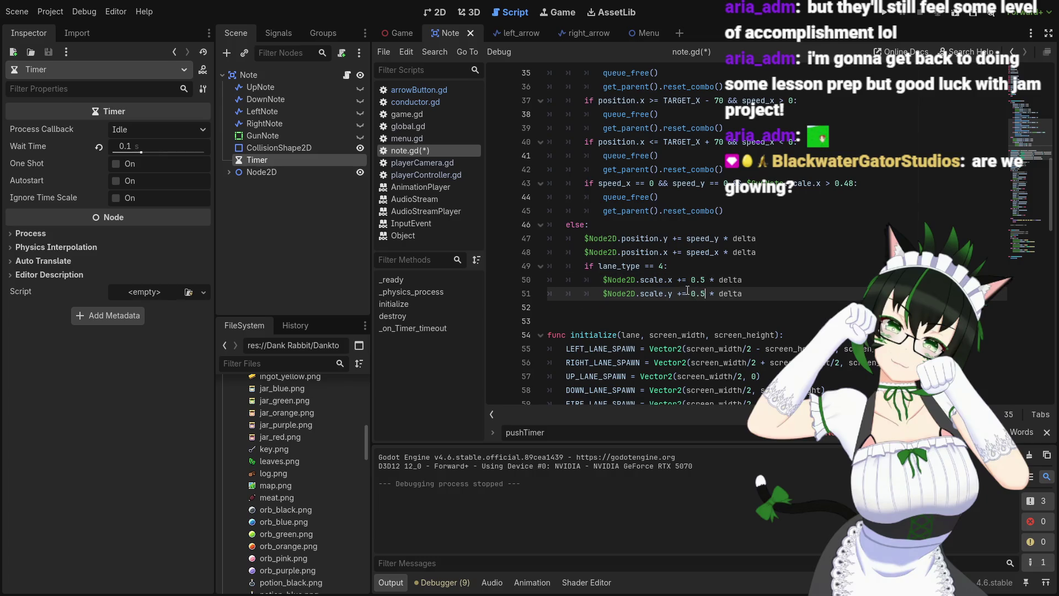
pyautogui.scroll(3, 802, 288)
pyautogui.scroll(2, 710, 231)
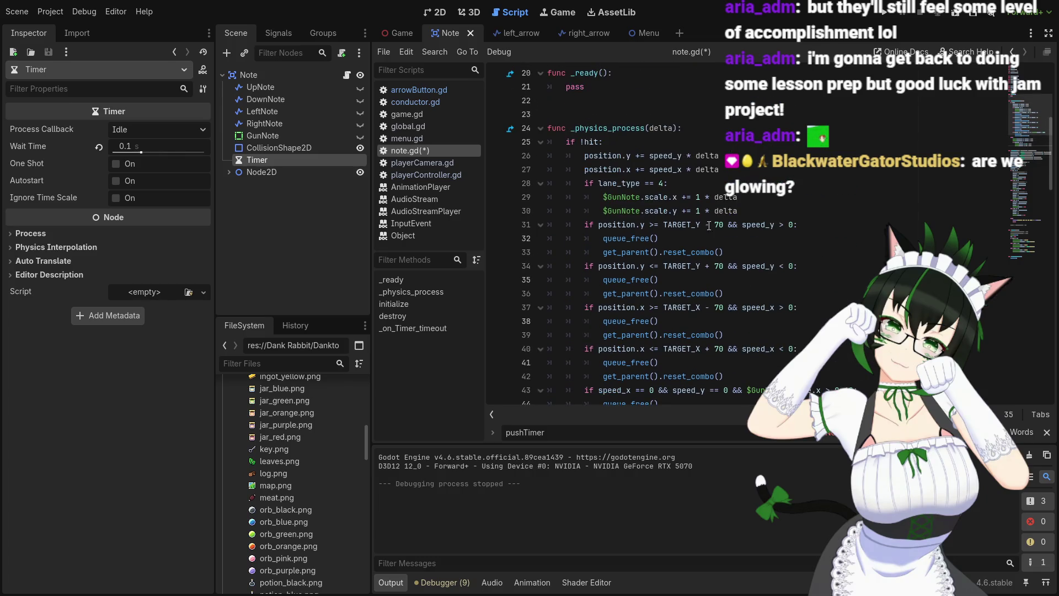
pyautogui.moveTo(700, 202); pyautogui.dragTo(694, 198)
pyautogui.write('0.5')
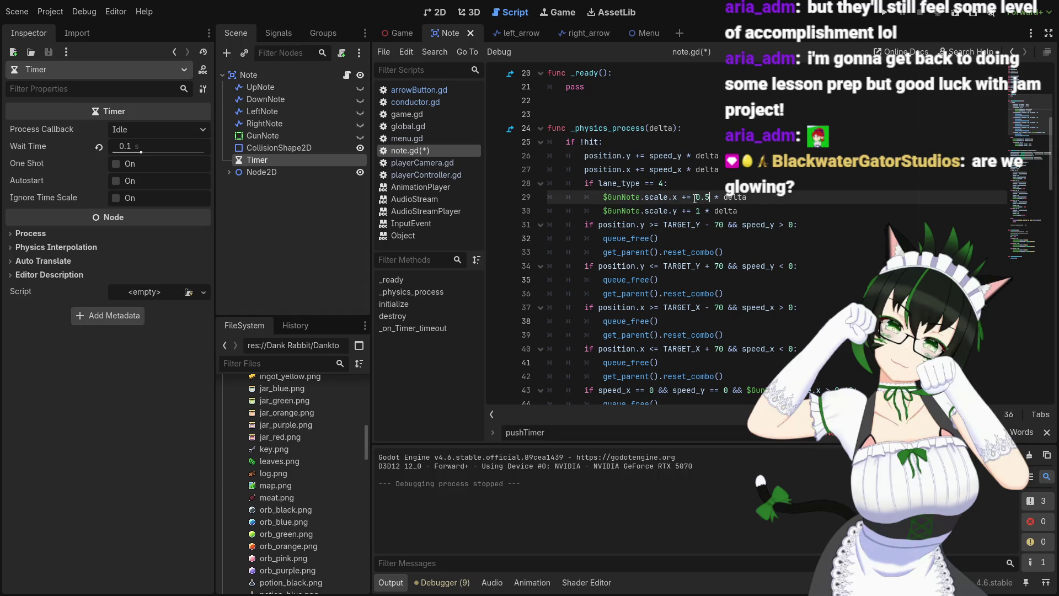
pyautogui.click(699, 211)
pyautogui.write('0.5')
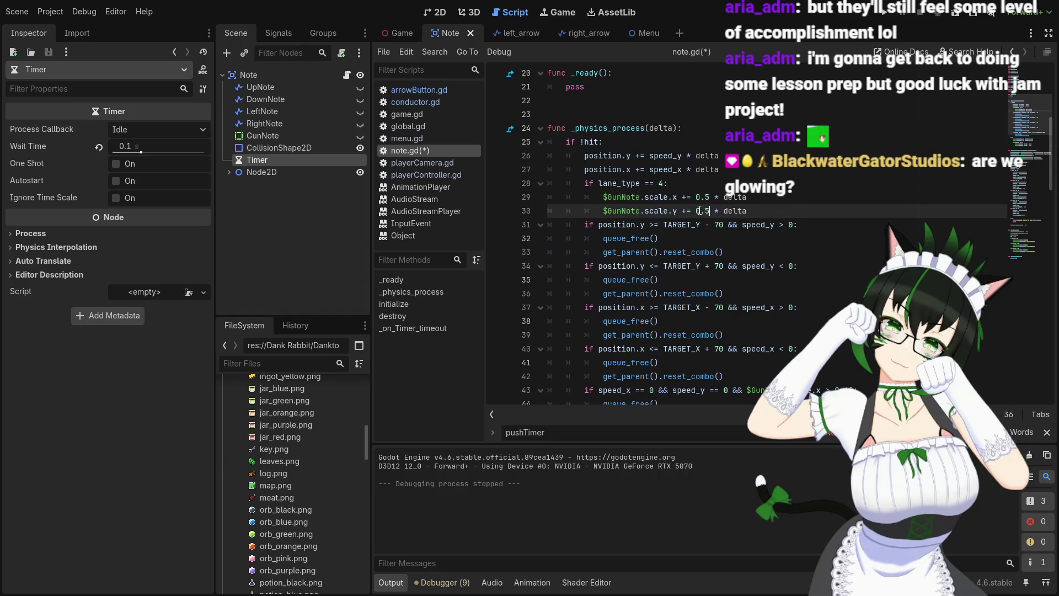
# Save note.gd and launch the game to test the slower note growth
pyautogui.press('Up')
pyautogui.press('End')
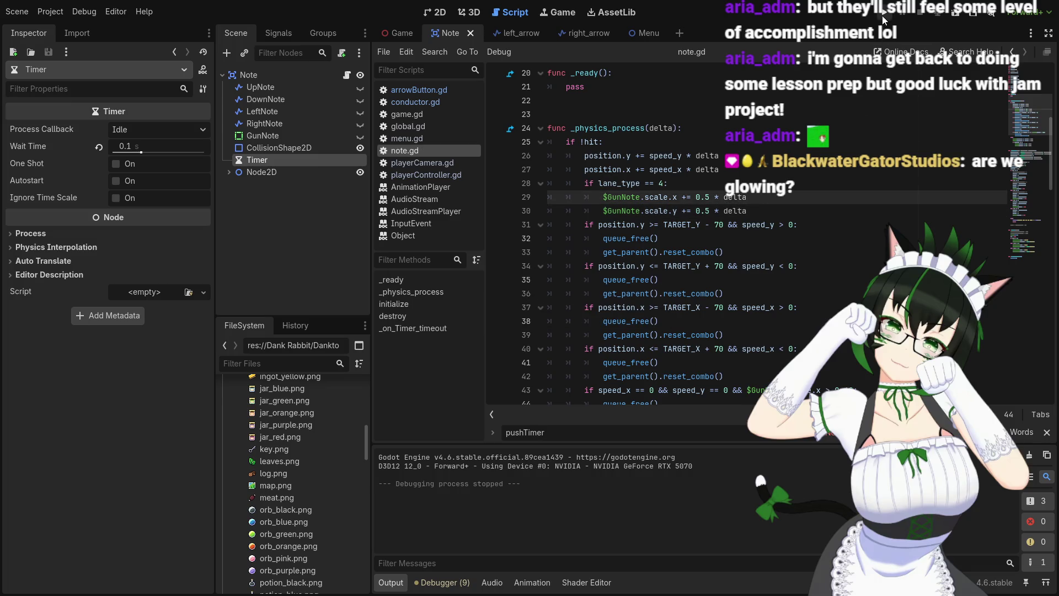
pyautogui.press('F5')
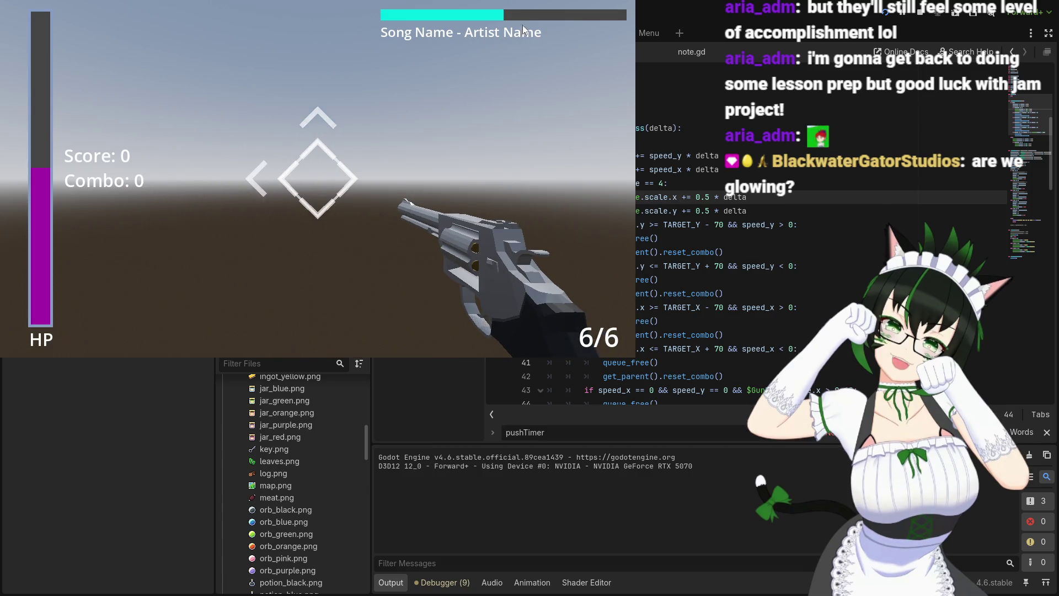
# End the test run by closing the game window
pyautogui.click(920, 12)
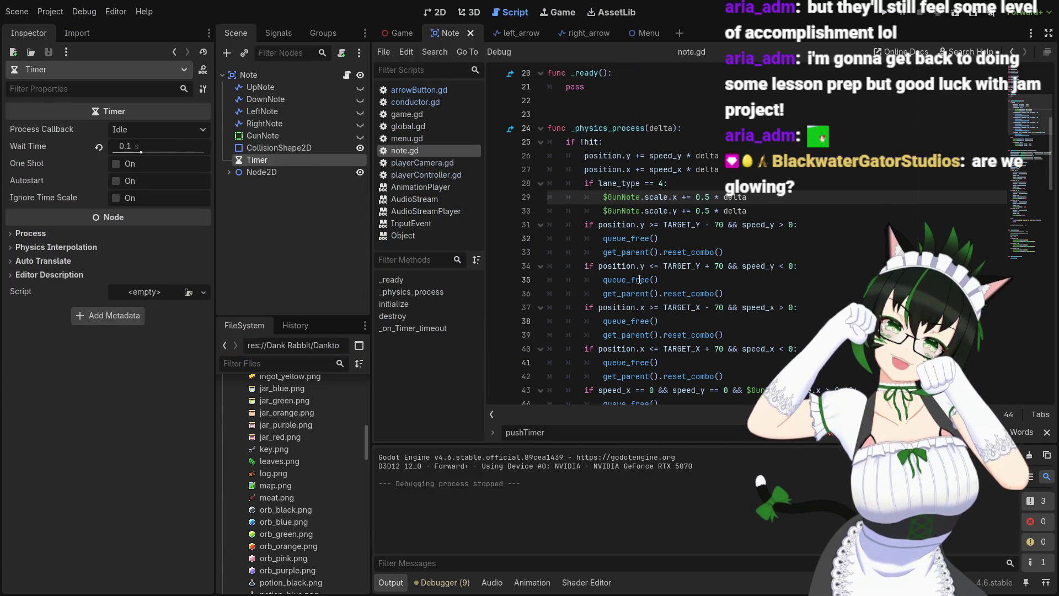
# In game.gd, change spawn_1_beat on line 101 from 3 to 2
pyautogui.scroll(-2, 666, 276)
pyautogui.scroll(3, 667, 273)
pyautogui.scroll(-6, 667, 271)
pyautogui.scroll(8, 667, 264)
pyautogui.scroll(1, 667, 264)
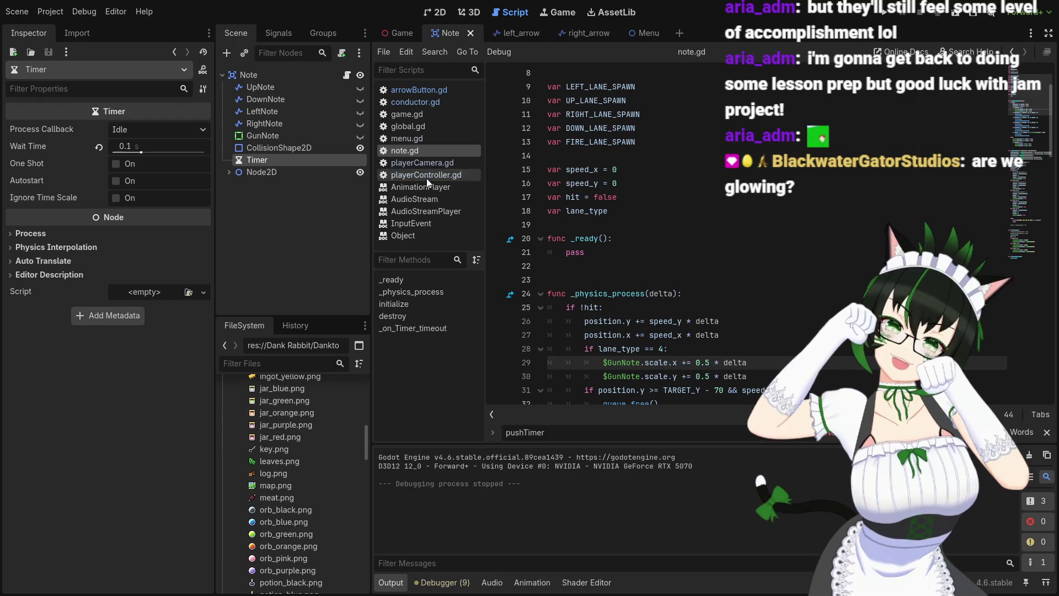
pyautogui.click(431, 115)
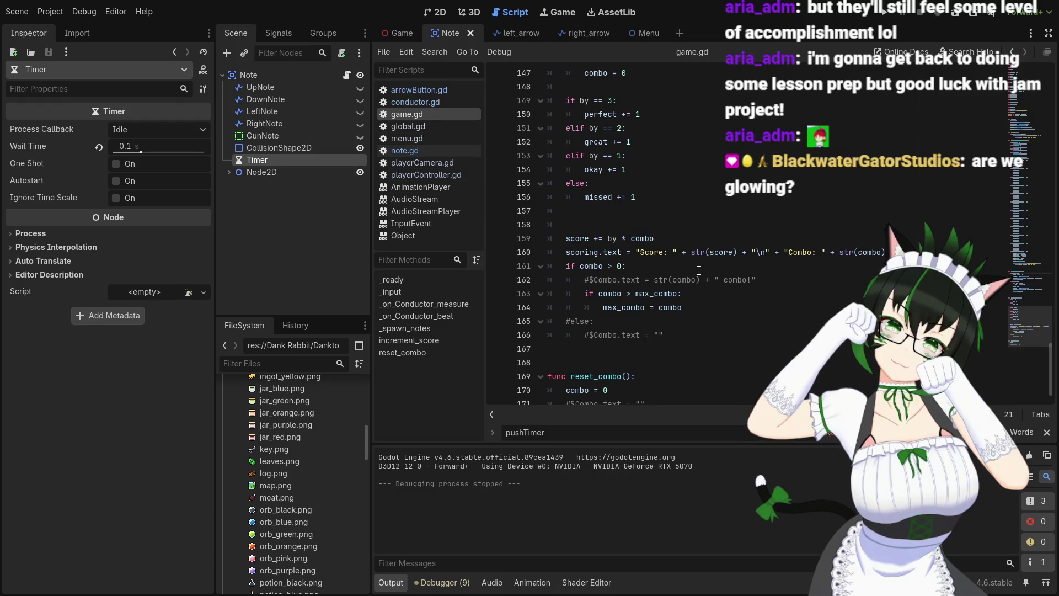
pyautogui.scroll(5, 698, 257)
pyautogui.scroll(20, 698, 257)
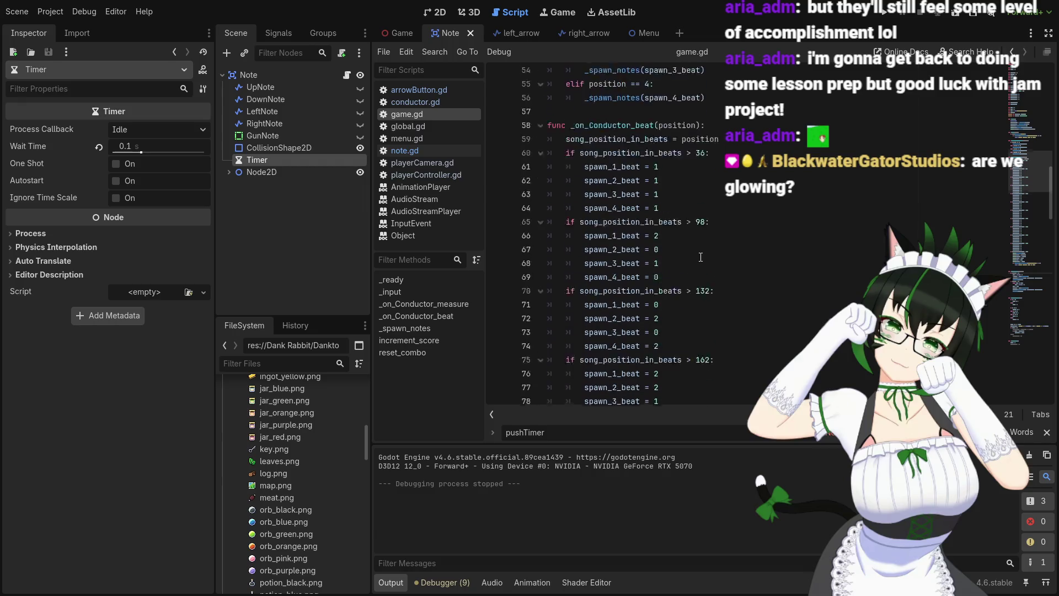
pyautogui.scroll(-4, 697, 263)
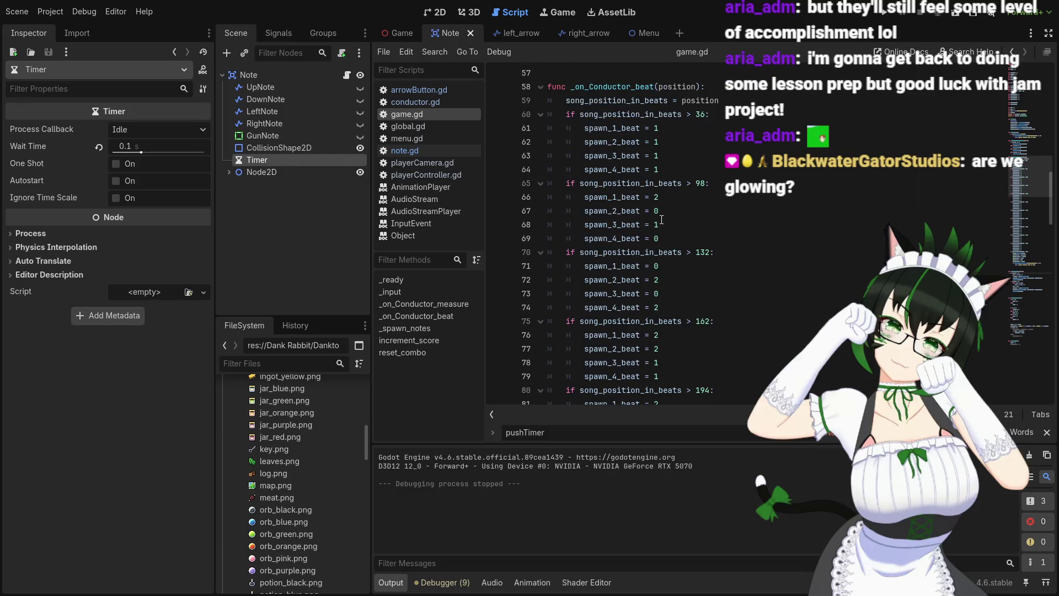
pyautogui.scroll(-3, 668, 204)
pyautogui.scroll(-8, 672, 205)
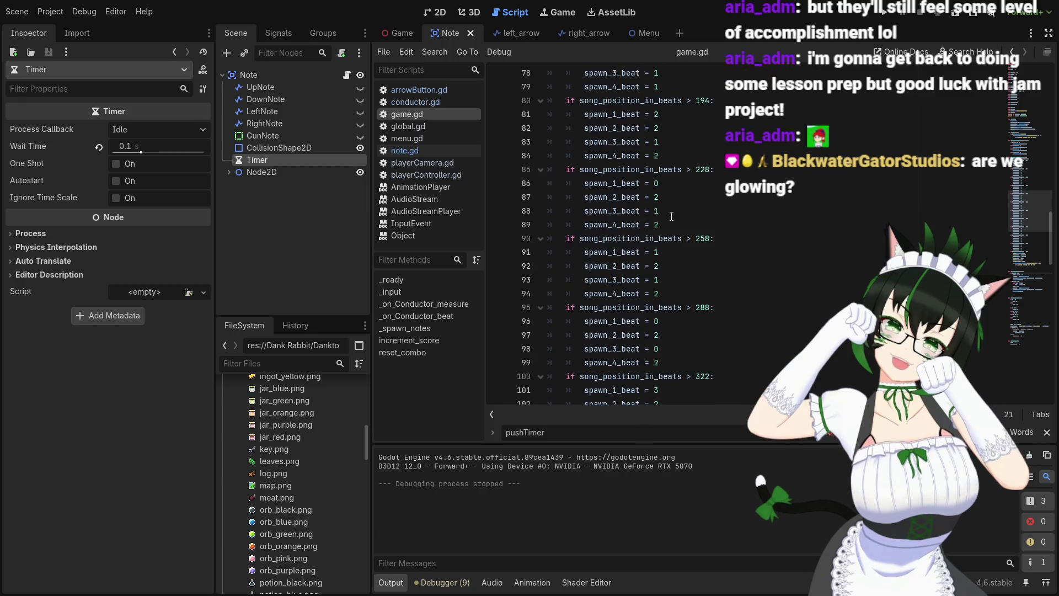
pyautogui.click(661, 226)
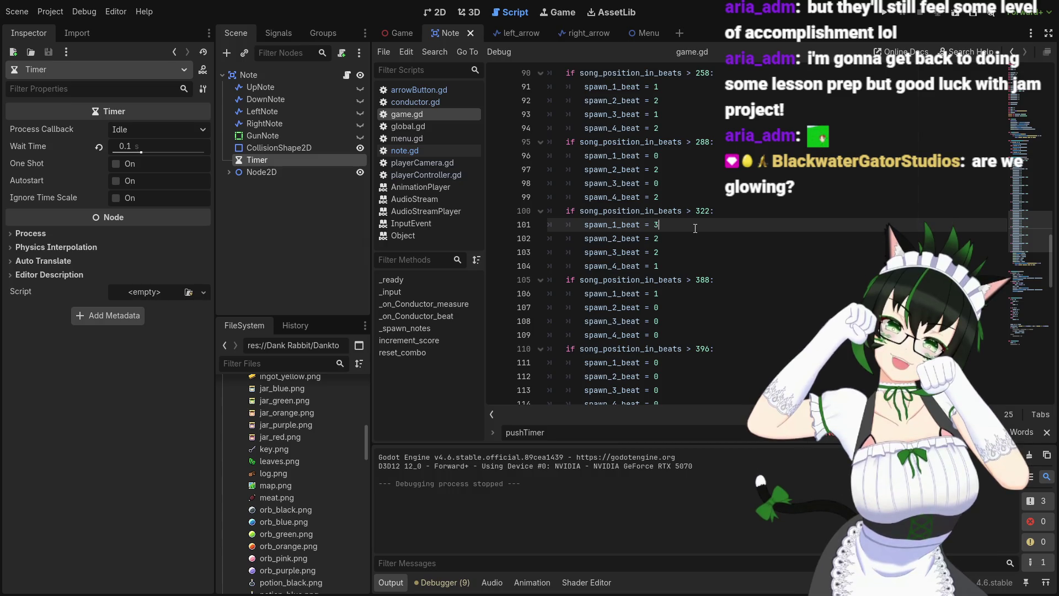
pyautogui.write('2')
# Scroll through game.gd's beat-threshold blocks to review their spawn values
pyautogui.scroll(-3, 696, 232)
pyautogui.scroll(3, 698, 237)
pyautogui.scroll(2, 696, 246)
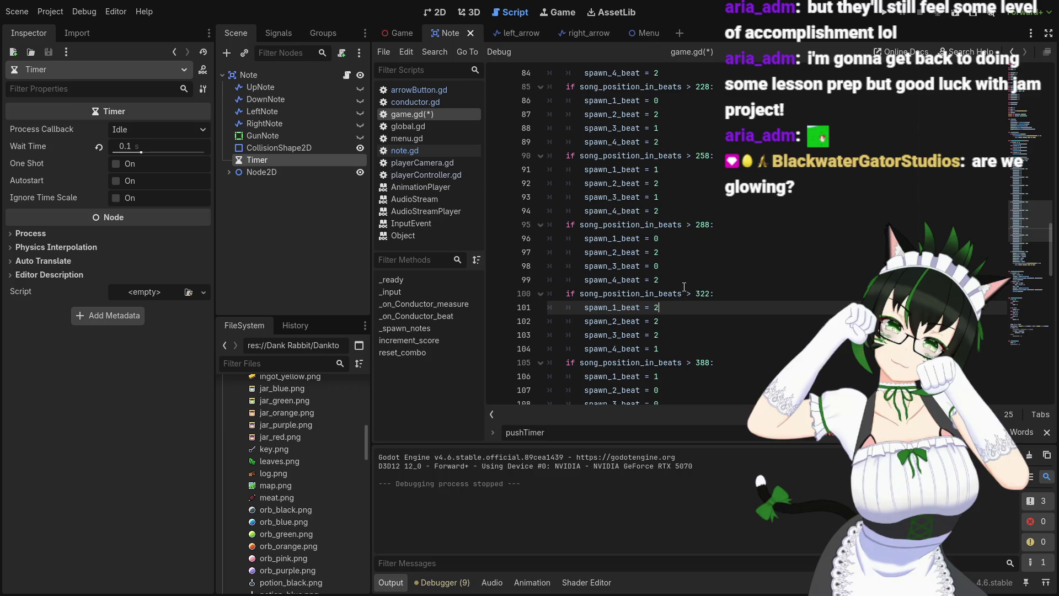
pyautogui.scroll(10, 684, 287)
pyautogui.scroll(-5, 685, 287)
pyautogui.scroll(3, 685, 286)
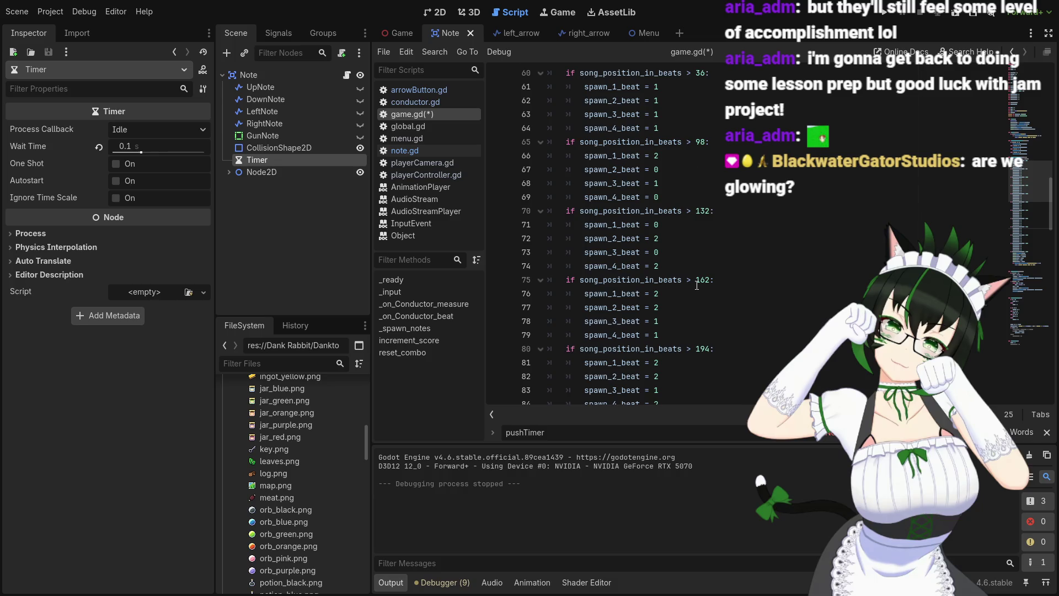
pyautogui.scroll(4, 696, 286)
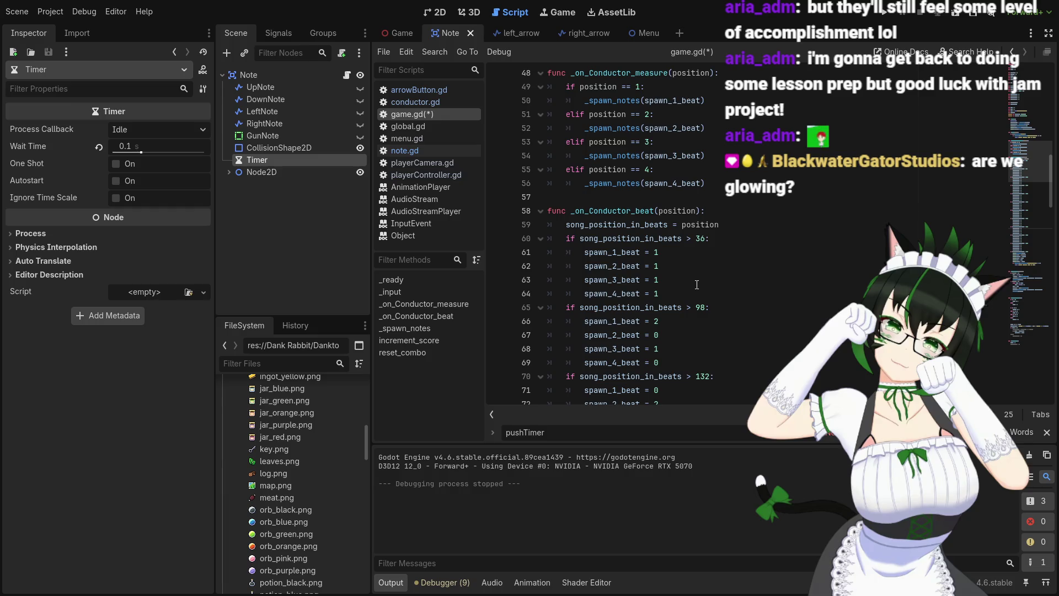
pyautogui.scroll(3, 697, 285)
pyautogui.scroll(-7, 697, 285)
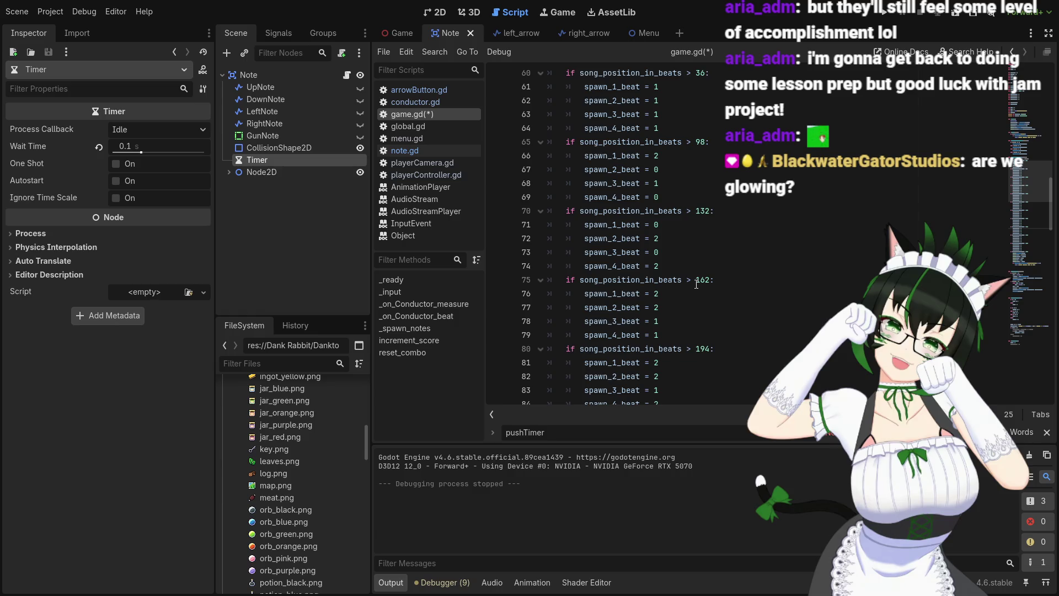
pyautogui.scroll(-12, 696, 285)
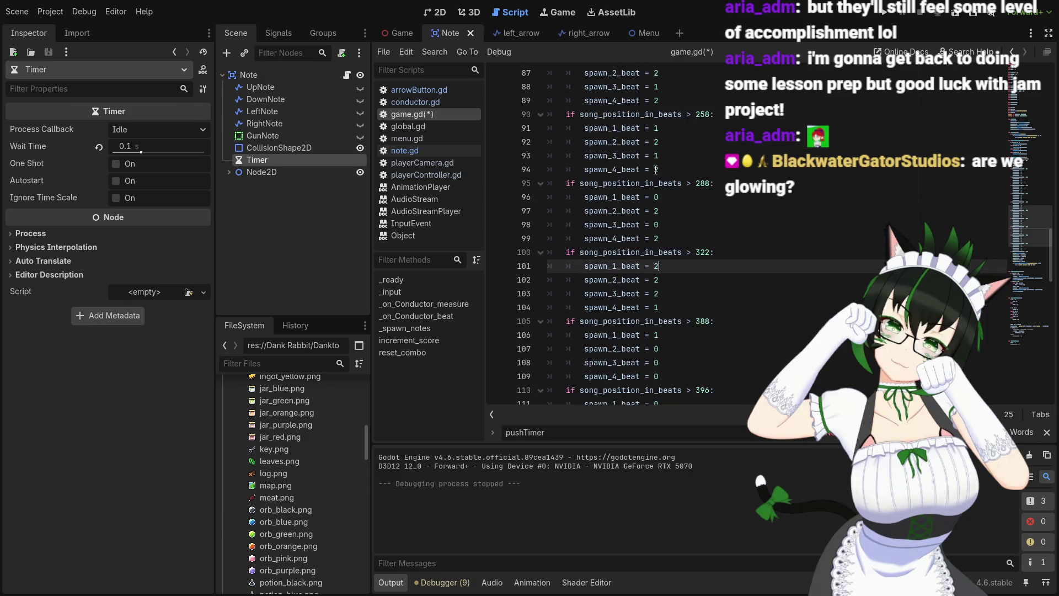
pyautogui.scroll(13, 528, 213)
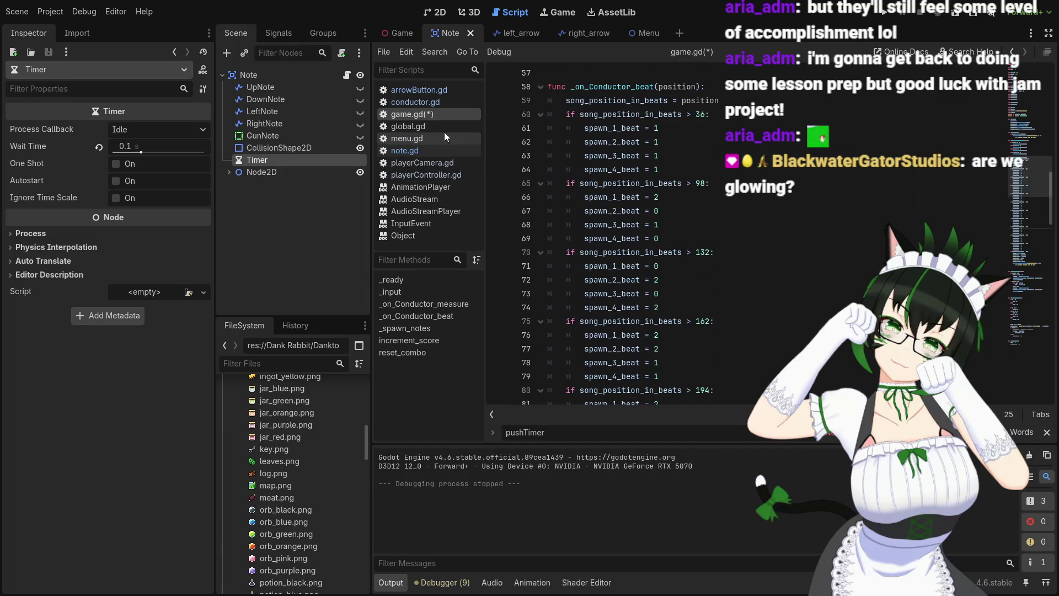
pyautogui.click(434, 147)
pyautogui.scroll(-4, 762, 289)
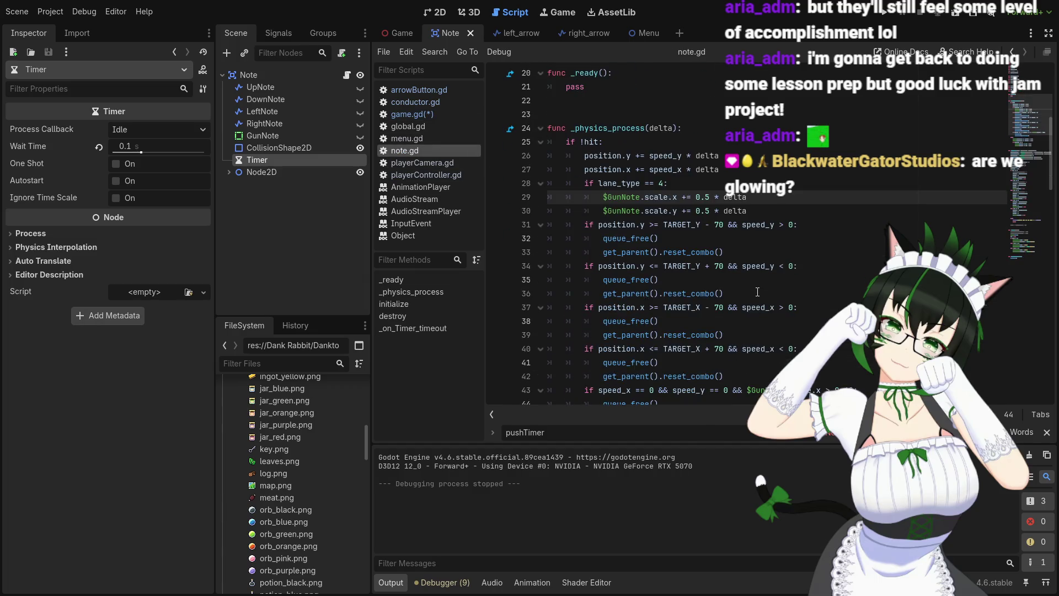
pyautogui.click(426, 105)
pyautogui.scroll(-10, 709, 298)
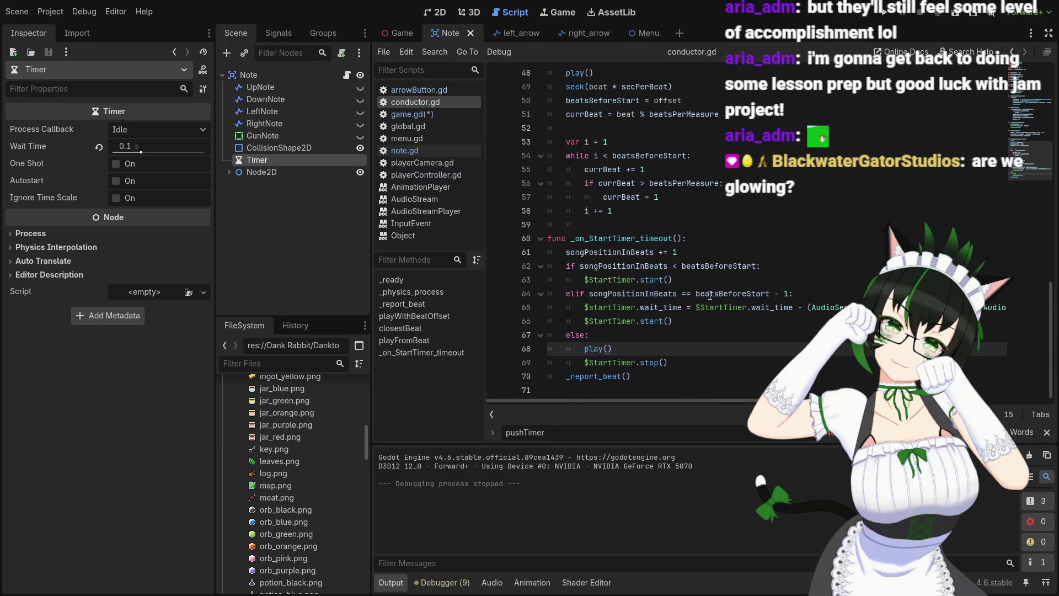
pyautogui.click(412, 114)
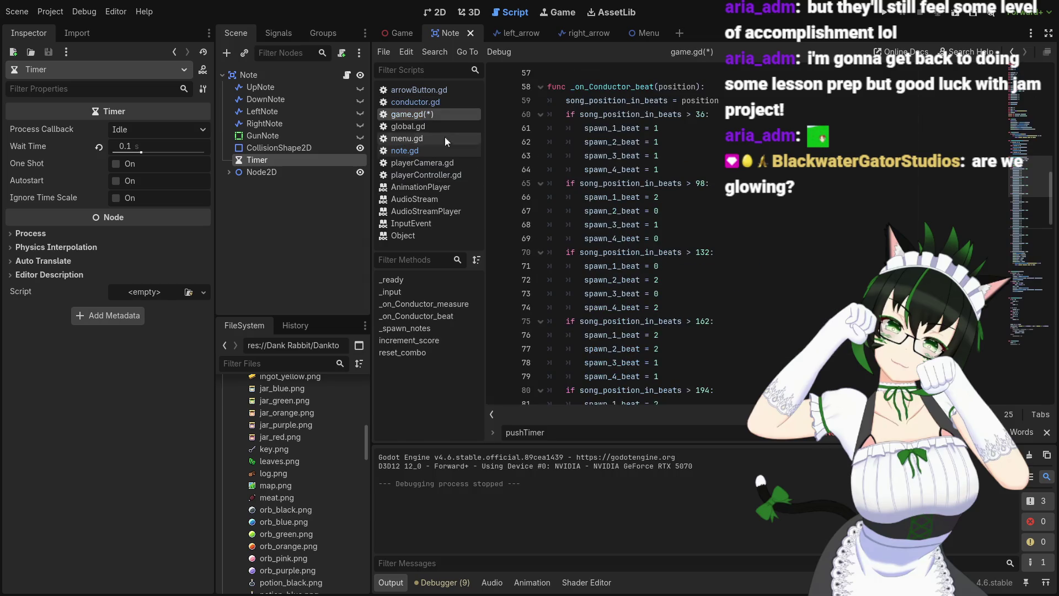
pyautogui.scroll(-5, 688, 282)
pyautogui.scroll(-12, 688, 283)
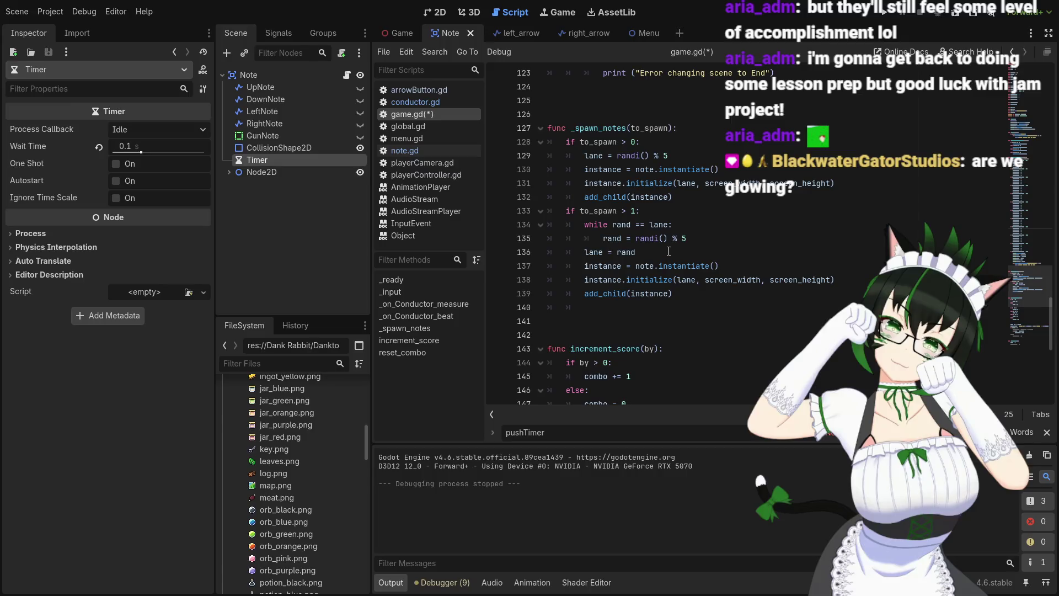
# Change game.gd's reroll line from randi() % 5 to randi() % 4, save, and run the game
pyautogui.scroll(2, 669, 252)
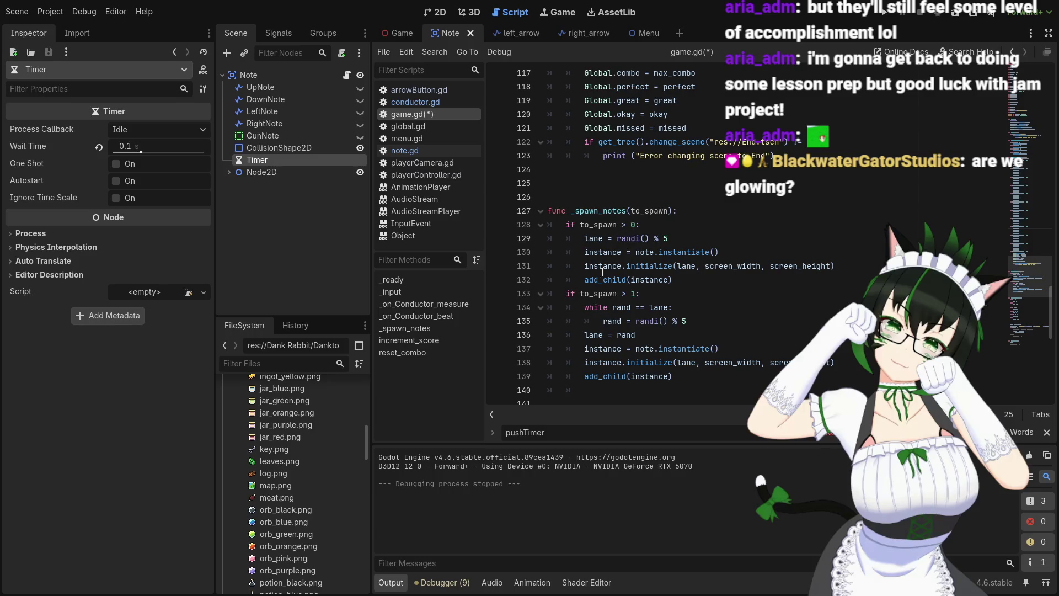
pyautogui.click(667, 298)
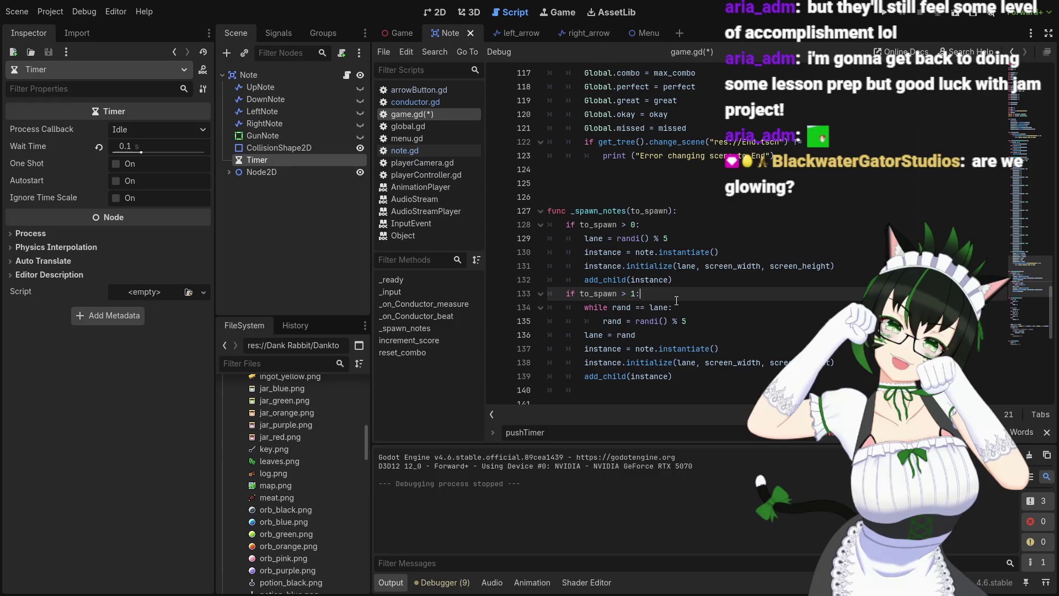
pyautogui.scroll(-1, 676, 301)
pyautogui.click(688, 281)
pyautogui.press('BackSpace')
pyautogui.write('4')
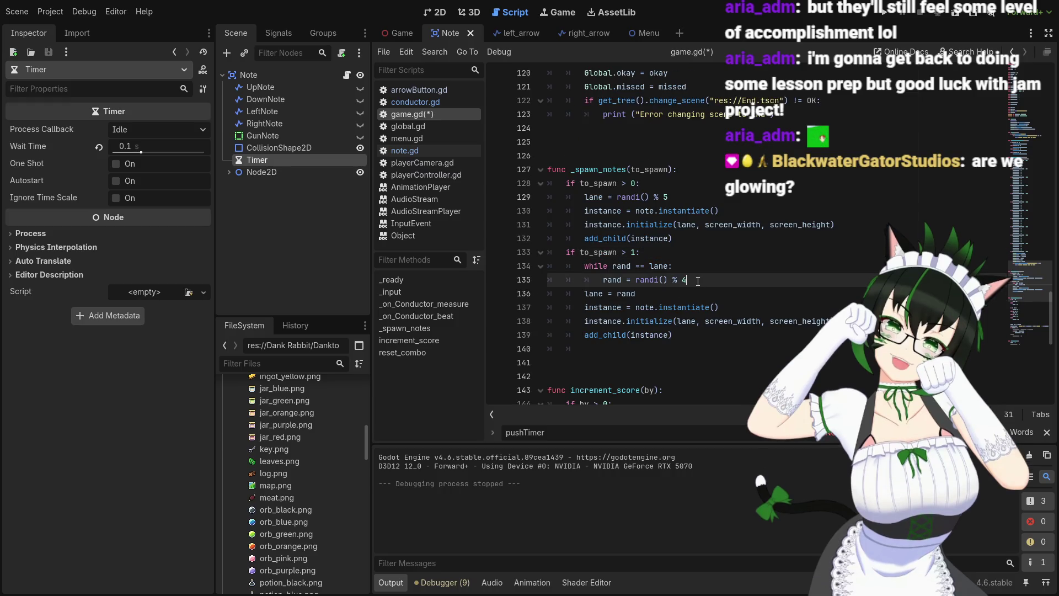
pyautogui.click(701, 266)
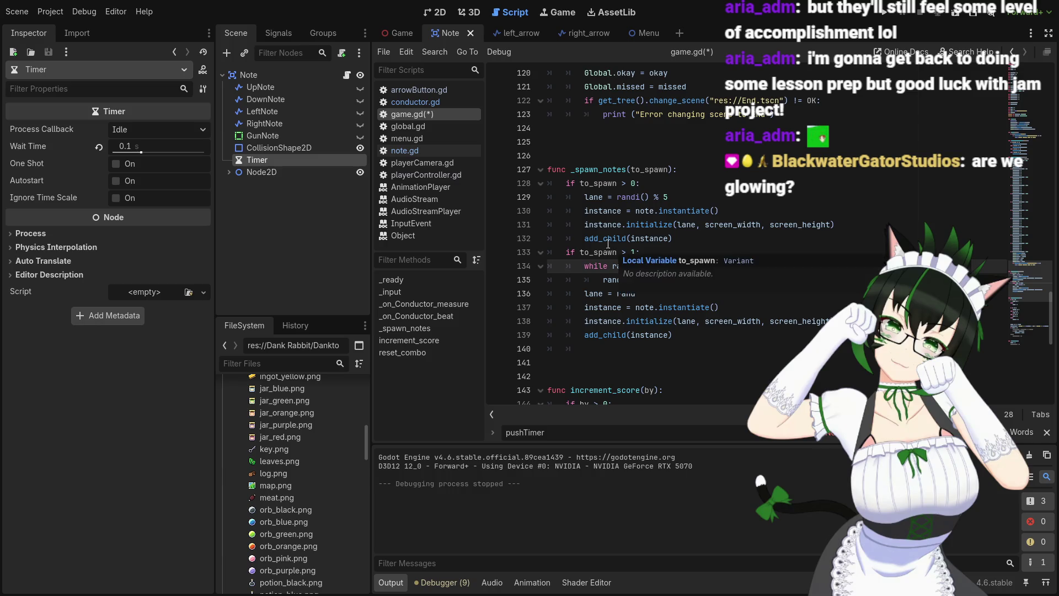
pyautogui.click(568, 257)
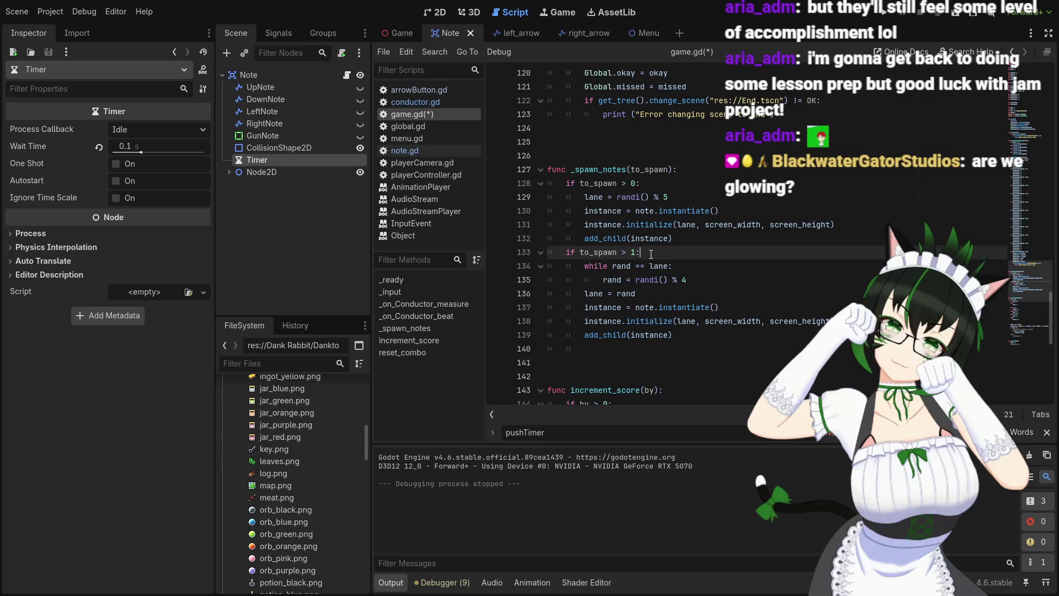
pyautogui.hotkey('ctrl', 's')
pyautogui.click(885, 15)
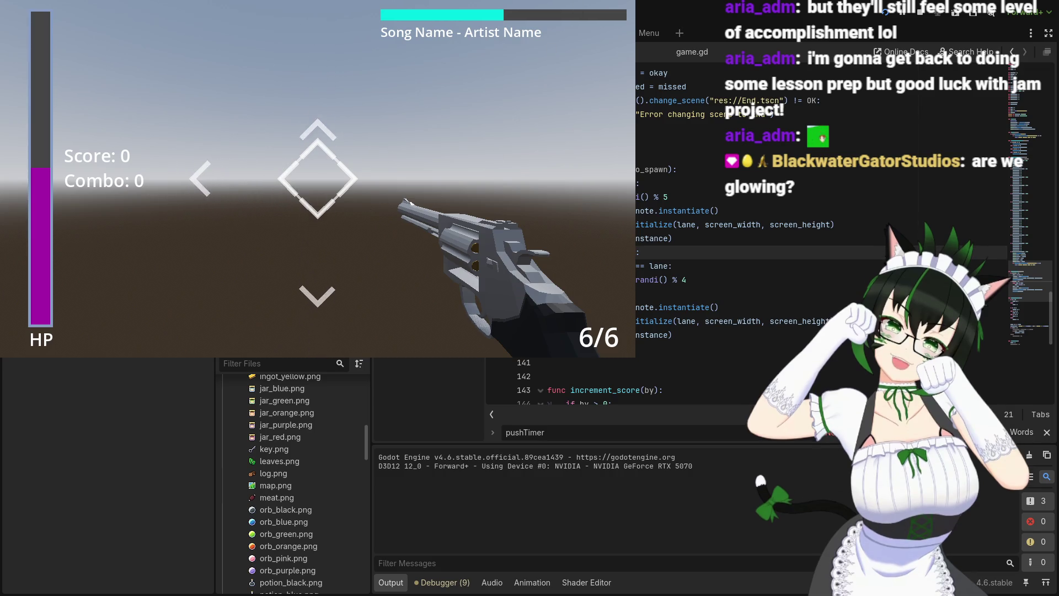
# Stop the playtest, check the lane = randi() % 5 line, then bring up note.gd for review
pyautogui.press('F8')
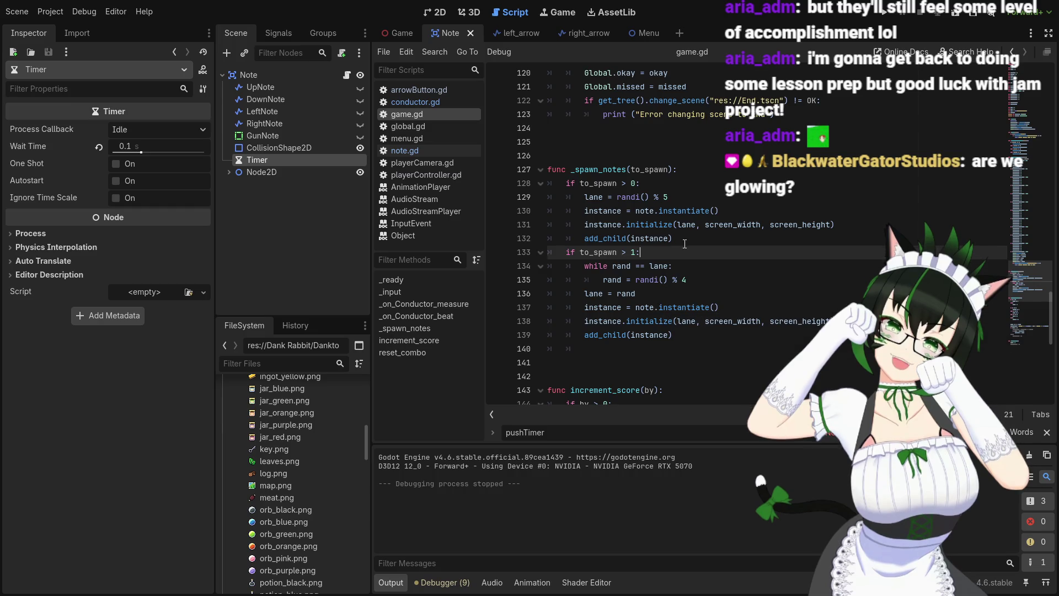
pyautogui.scroll(2, 741, 291)
pyautogui.scroll(-2, 654, 274)
pyautogui.click(685, 198)
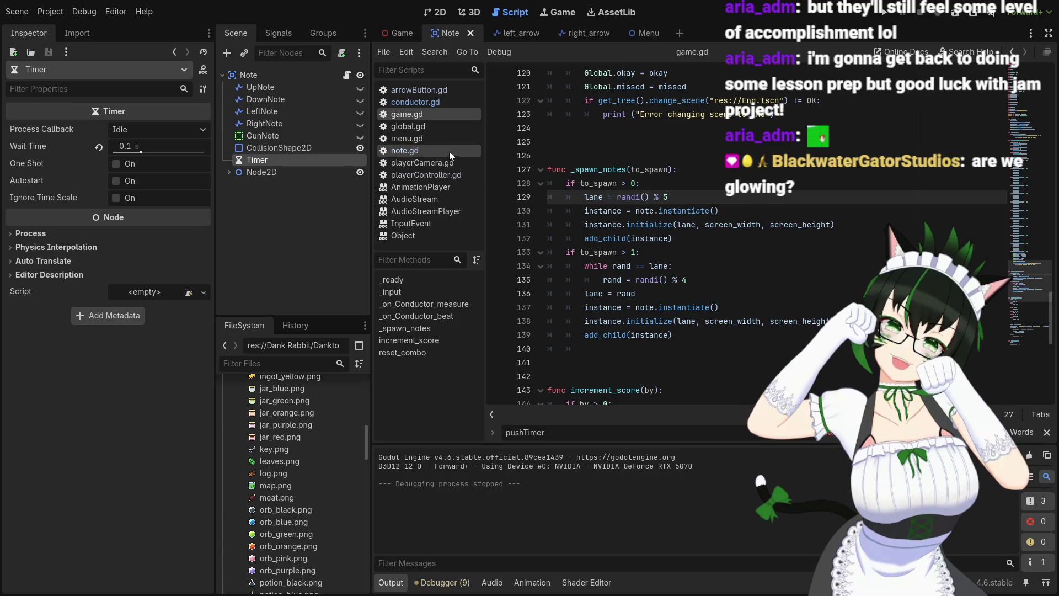
pyautogui.click(429, 152)
pyautogui.scroll(-10, 697, 216)
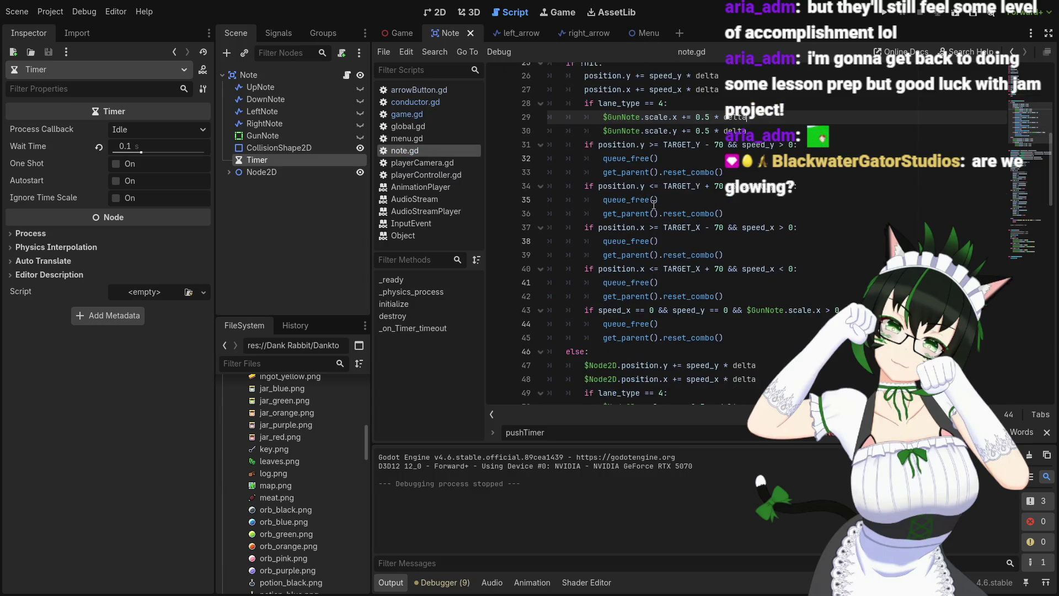
pyautogui.scroll(-7, 697, 216)
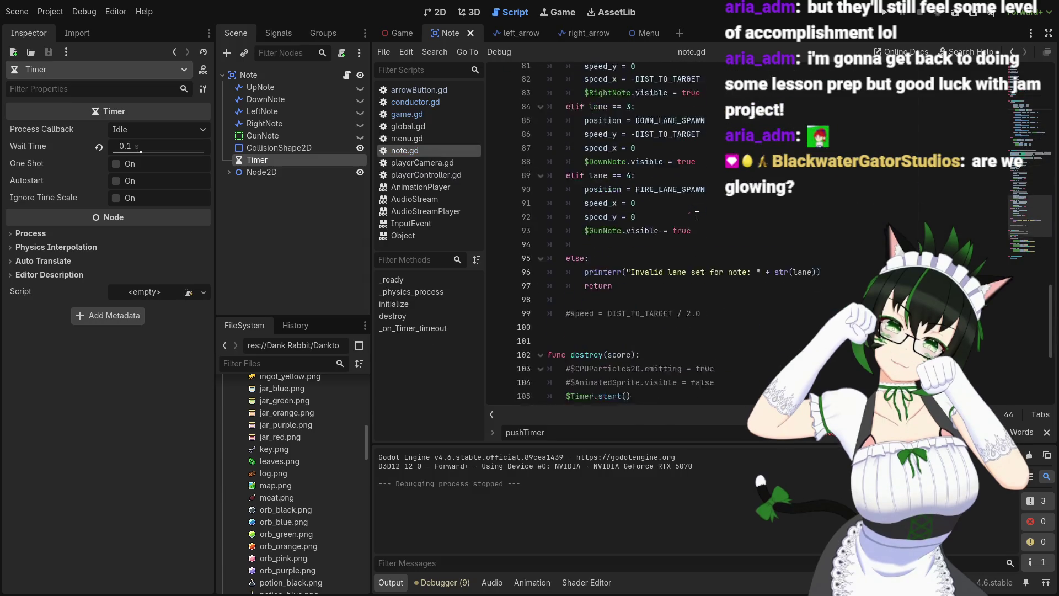
pyautogui.scroll(3, 624, 336)
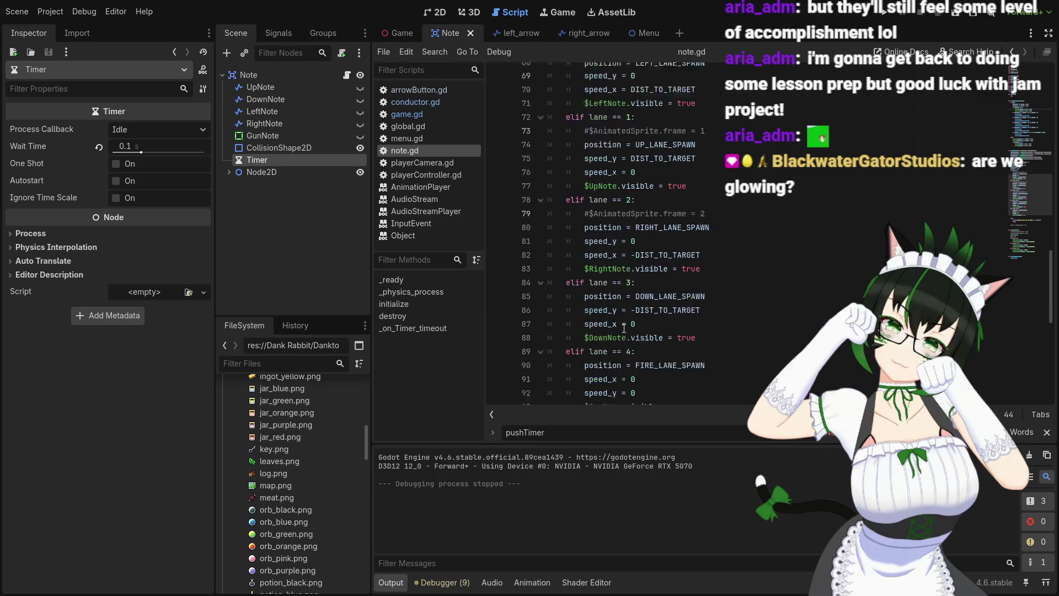
pyautogui.scroll(-9, 665, 305)
pyautogui.scroll(6, 665, 304)
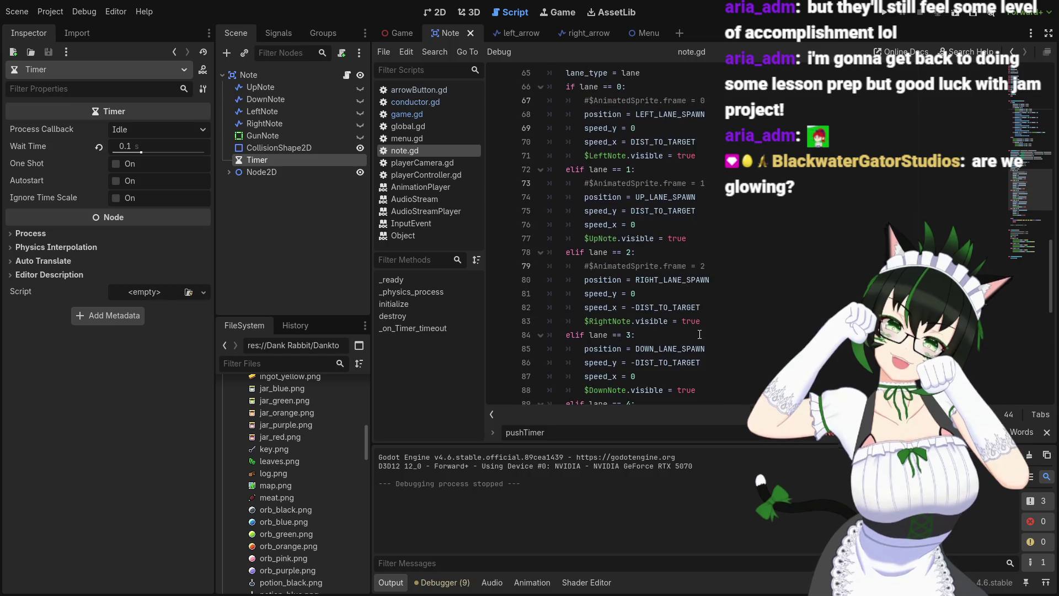
pyautogui.scroll(3, 674, 150)
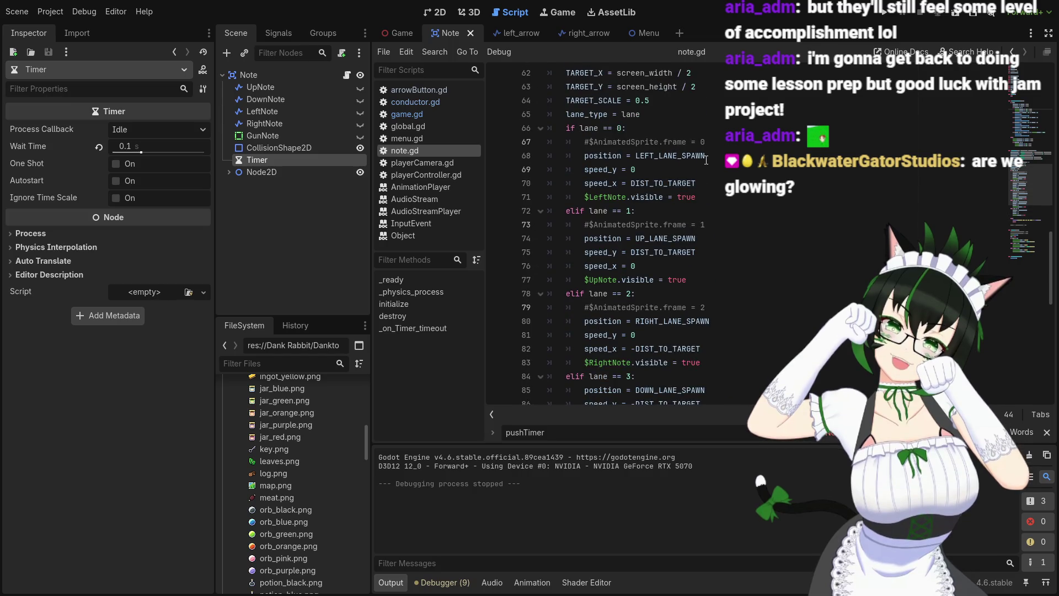
pyautogui.scroll(-1, 718, 186)
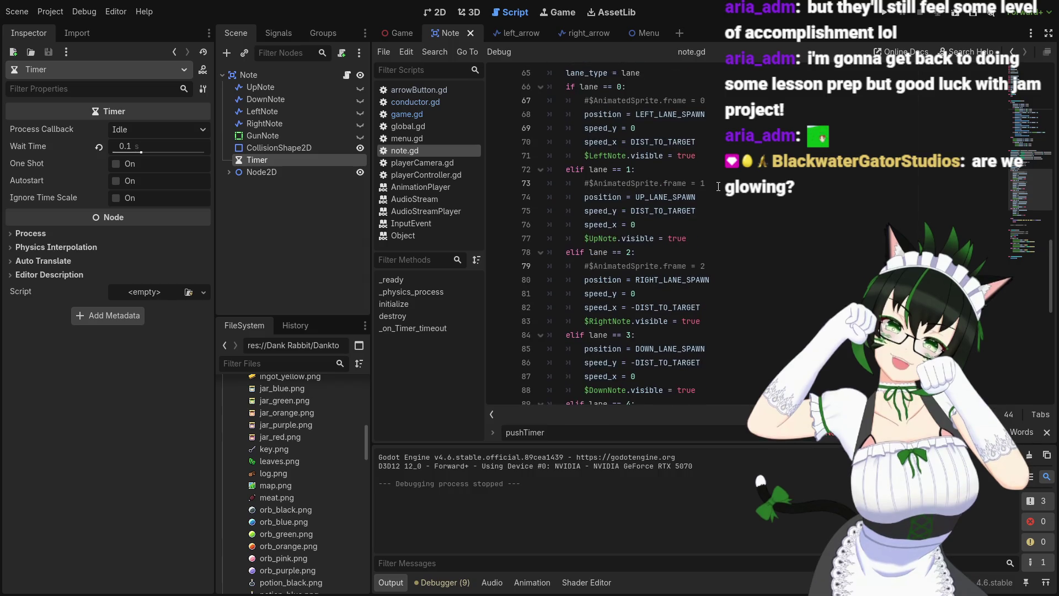
pyautogui.scroll(-2, 719, 187)
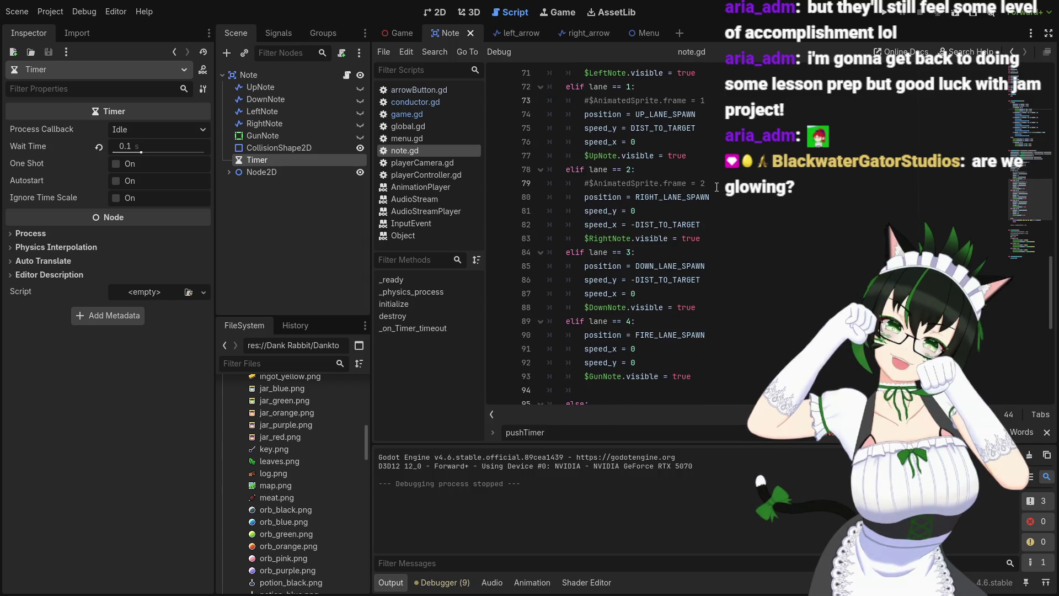
pyautogui.scroll(5, 717, 187)
pyautogui.scroll(-5, 717, 188)
pyautogui.scroll(2, 717, 188)
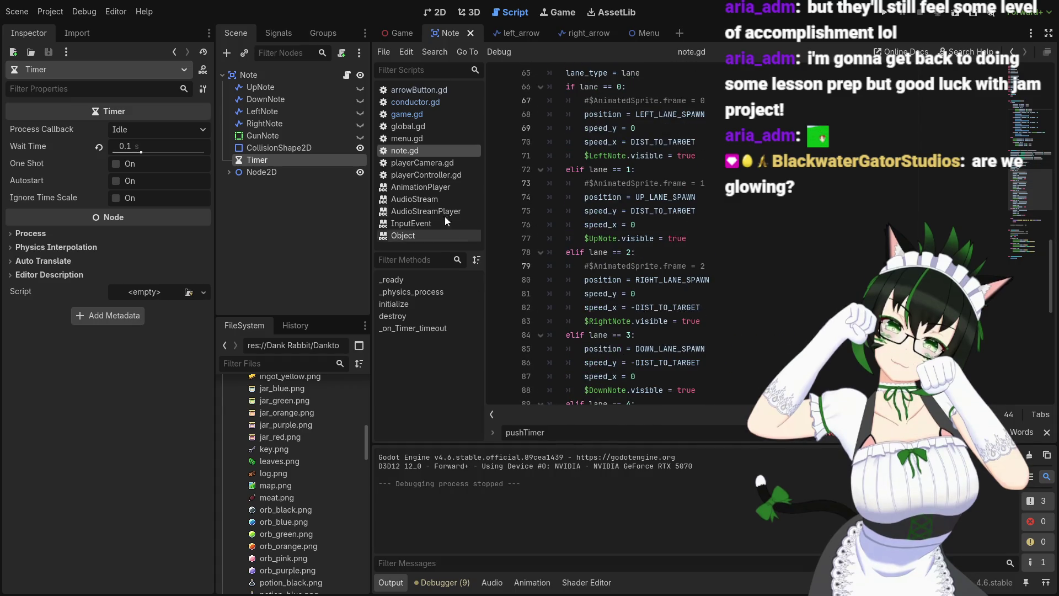
pyautogui.click(433, 110)
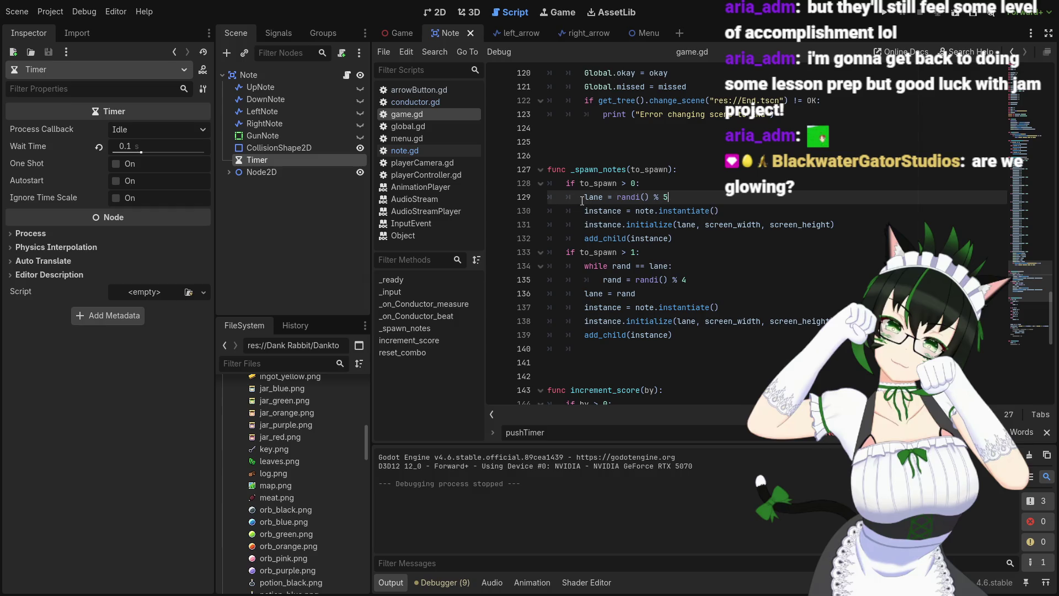
# Review the while condition and lane = rand lines in _spawn_notes
pyautogui.click(685, 266)
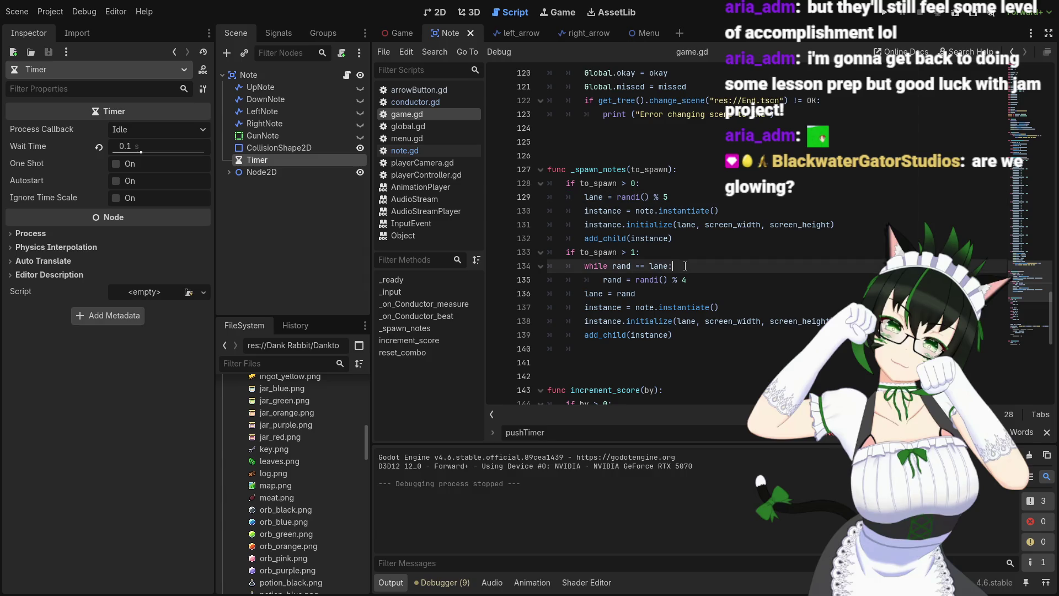
pyautogui.click(694, 279)
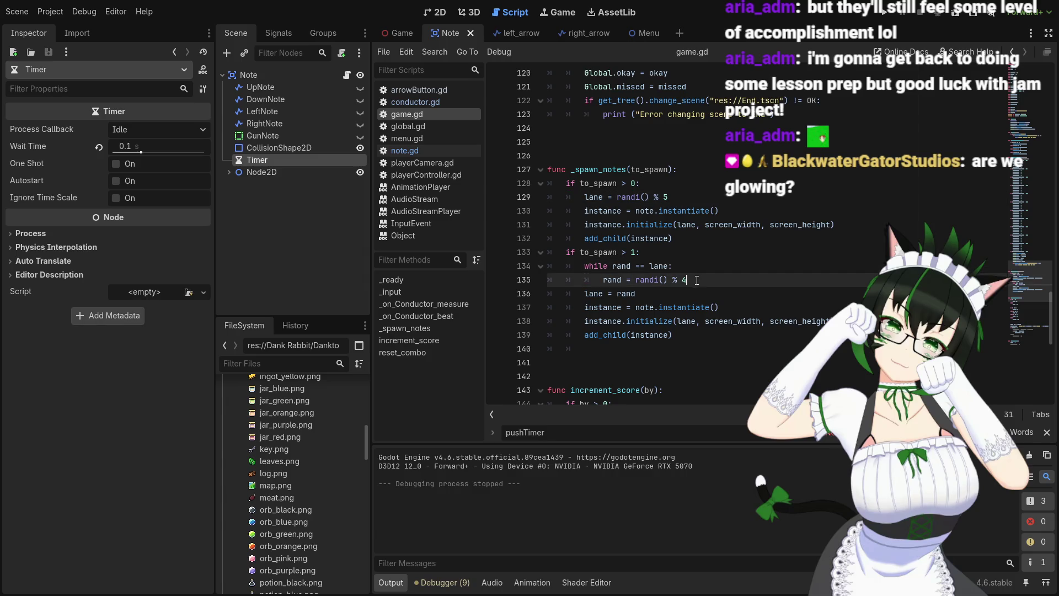
pyautogui.click(654, 294)
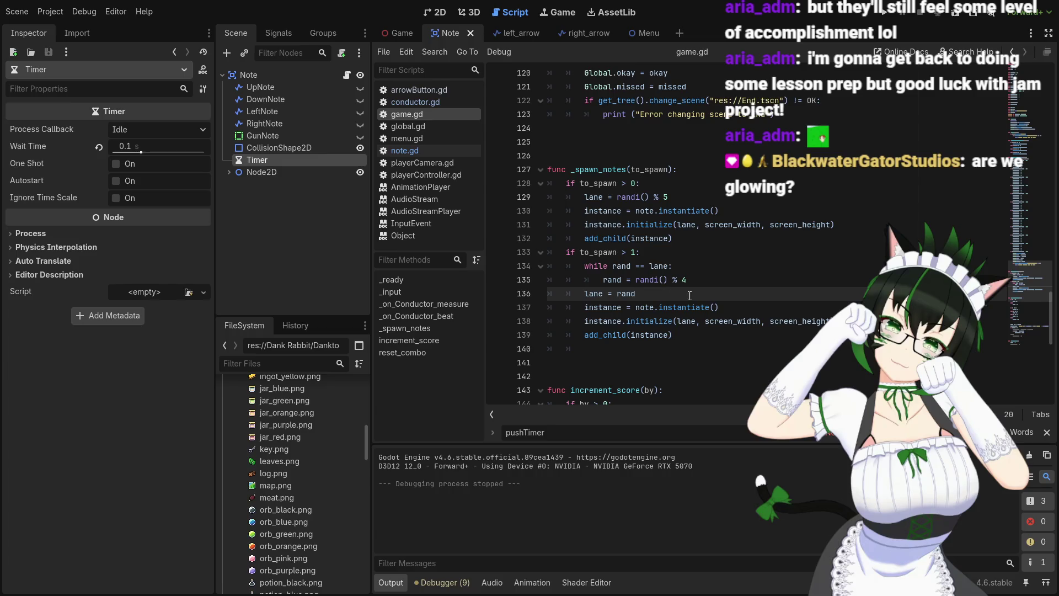
pyautogui.click(669, 266)
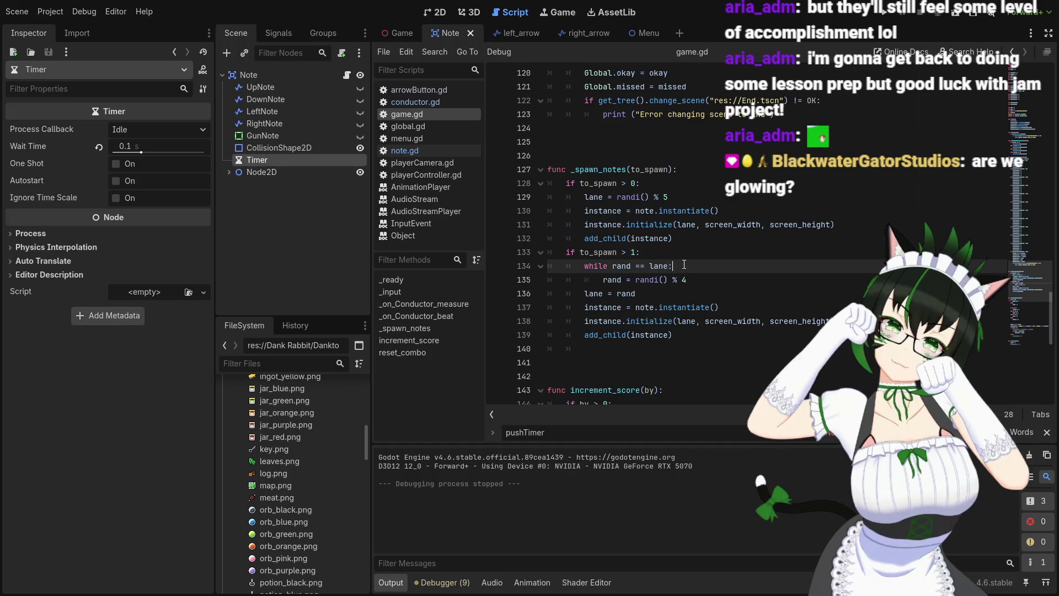
pyautogui.click(702, 280)
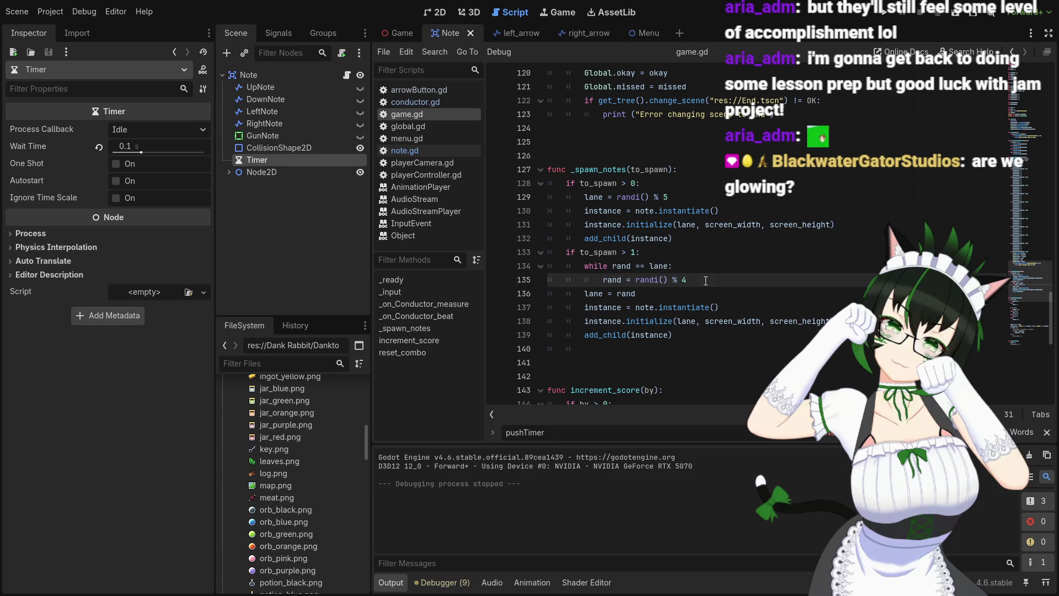
# Add and undo a blank line, save game.gd, and start an || clause on line 134
pyautogui.press('Return')
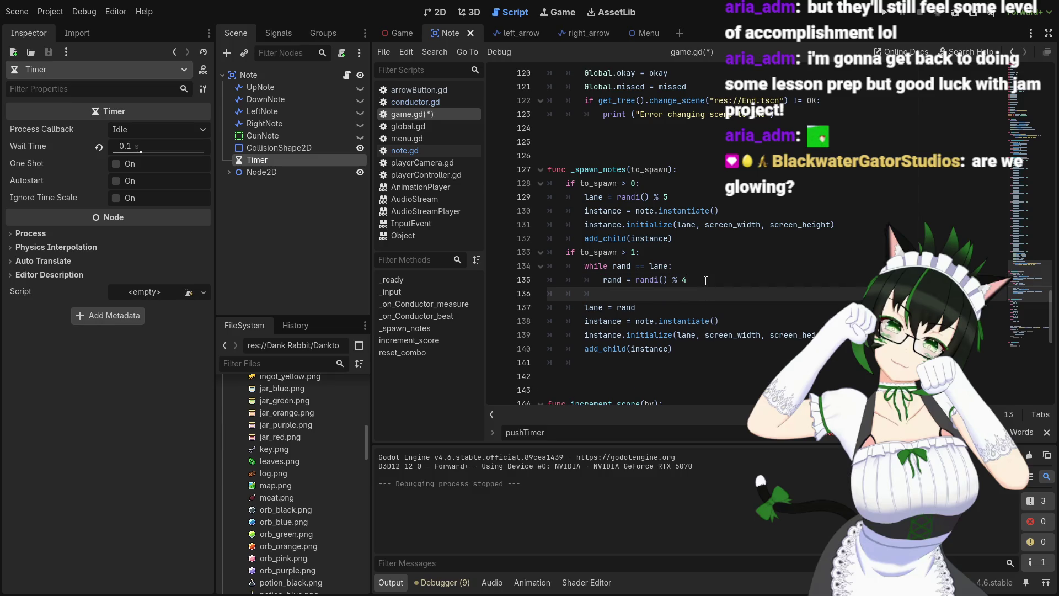
pyautogui.hotkey('ctrl', 'z')
pyautogui.hotkey('ctrl', 's')
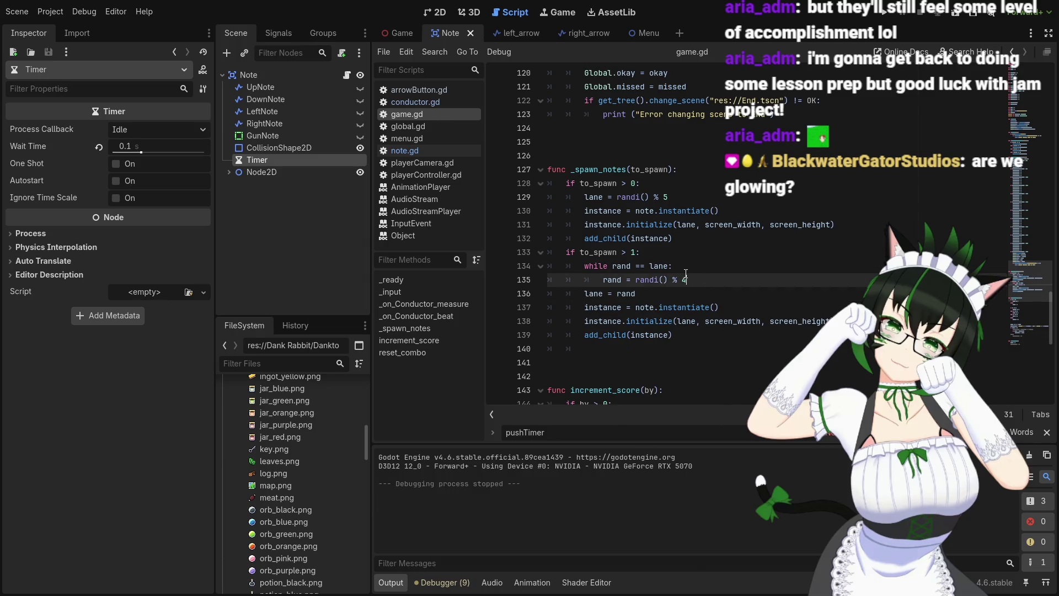
pyautogui.click(706, 267)
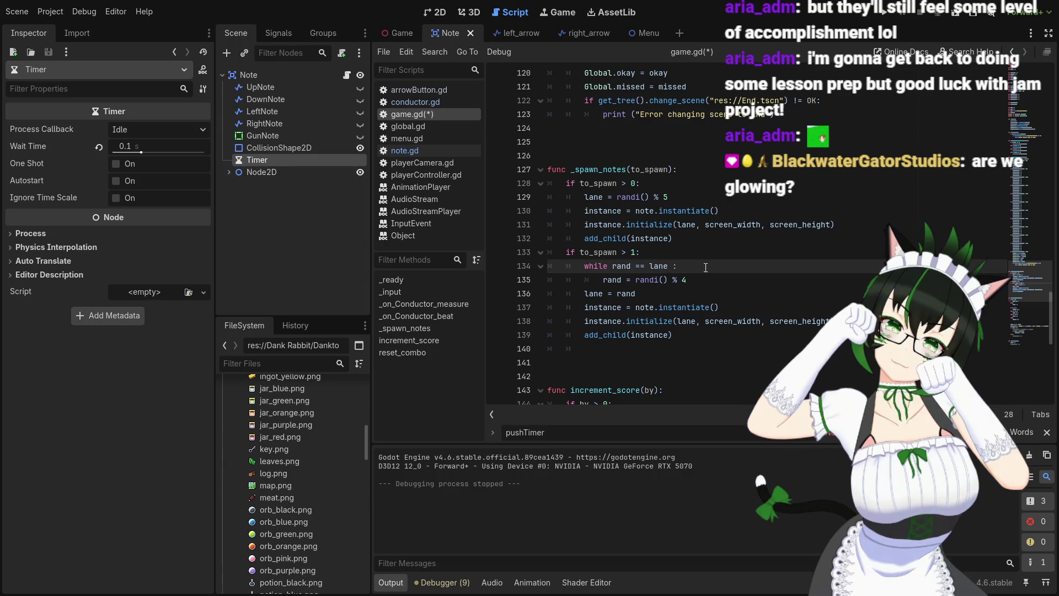
pyautogui.write('|| ran')
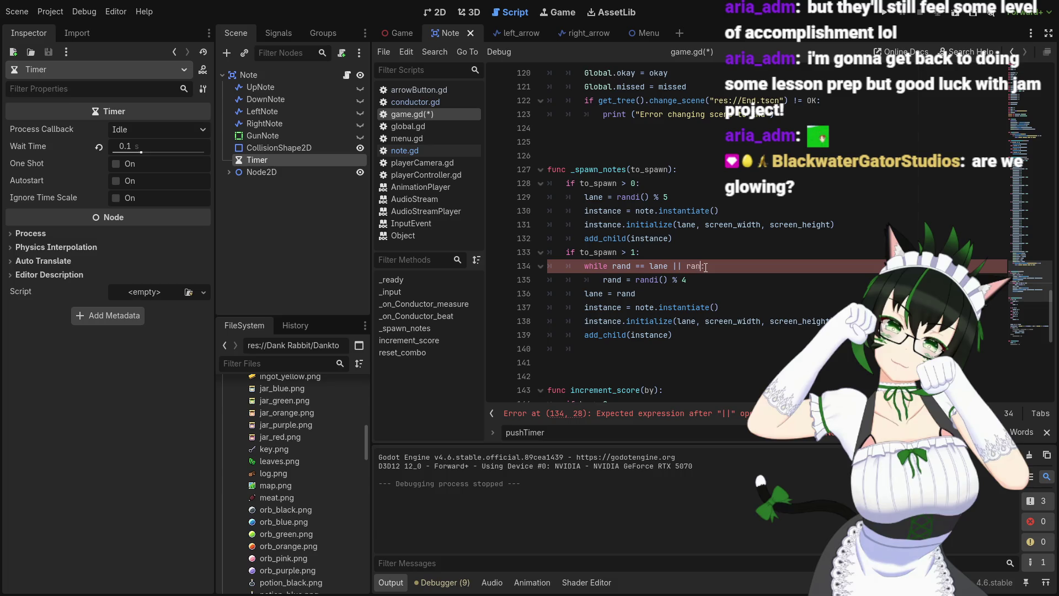
# Extend the while condition with the (lane == 0 && rand == 2) / (lane == 2 && rand == 0) check
pyautogui.write('d =')
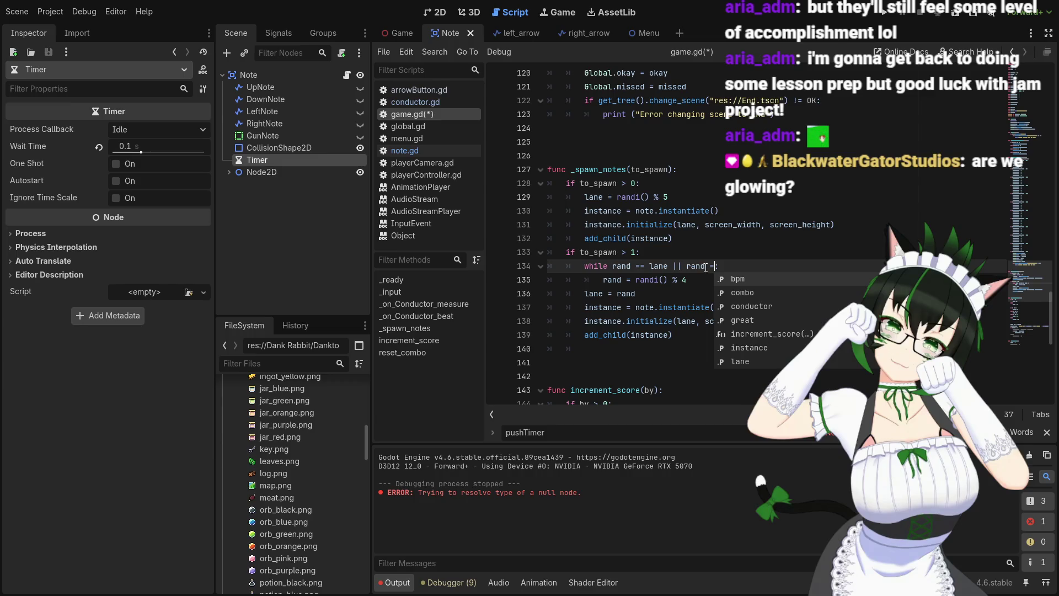
pyautogui.press('BackSpace')
pyautogui.press('BackSpace')
pyautogui.press('BackSpace')
pyautogui.write('(')
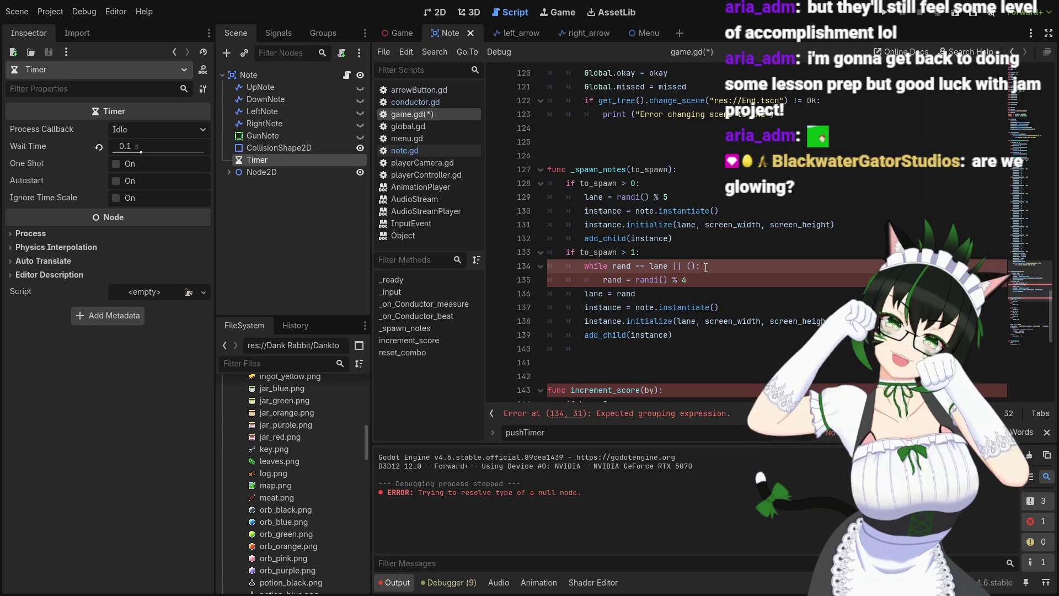
pyautogui.write('lane')
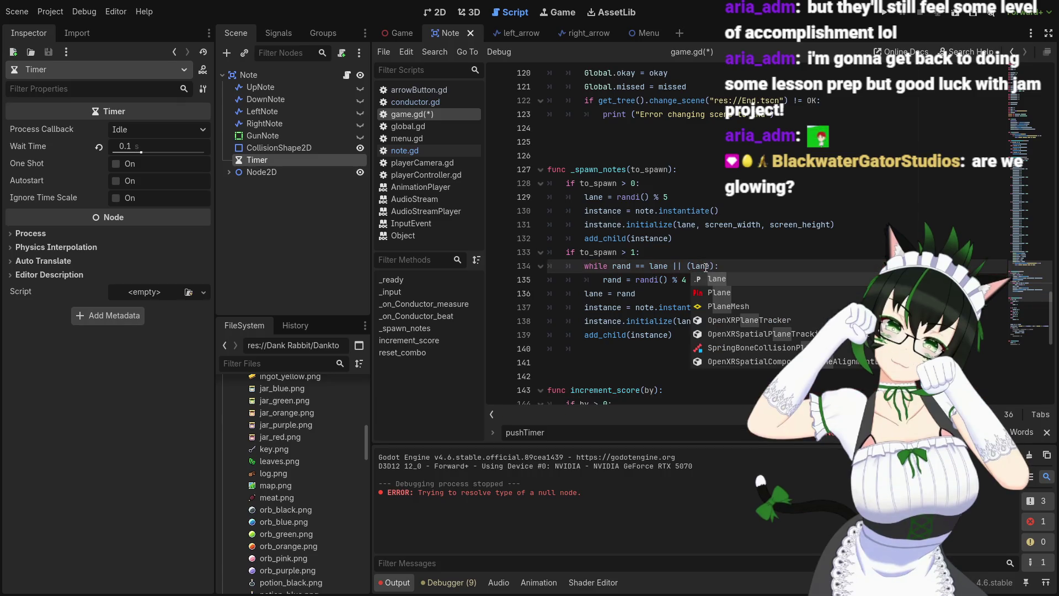
pyautogui.write(' == ')
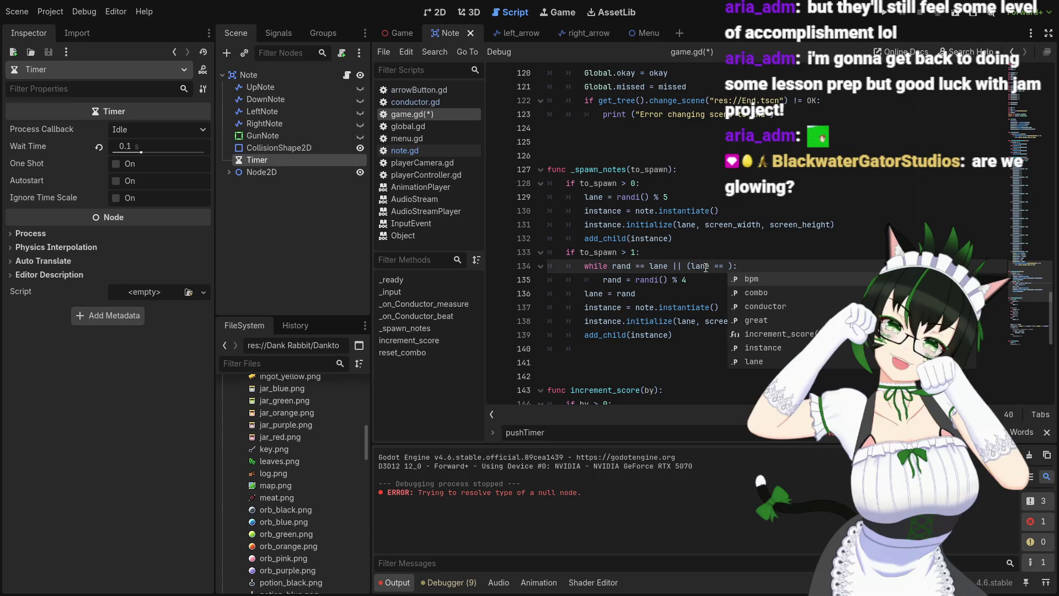
pyautogui.write('0')
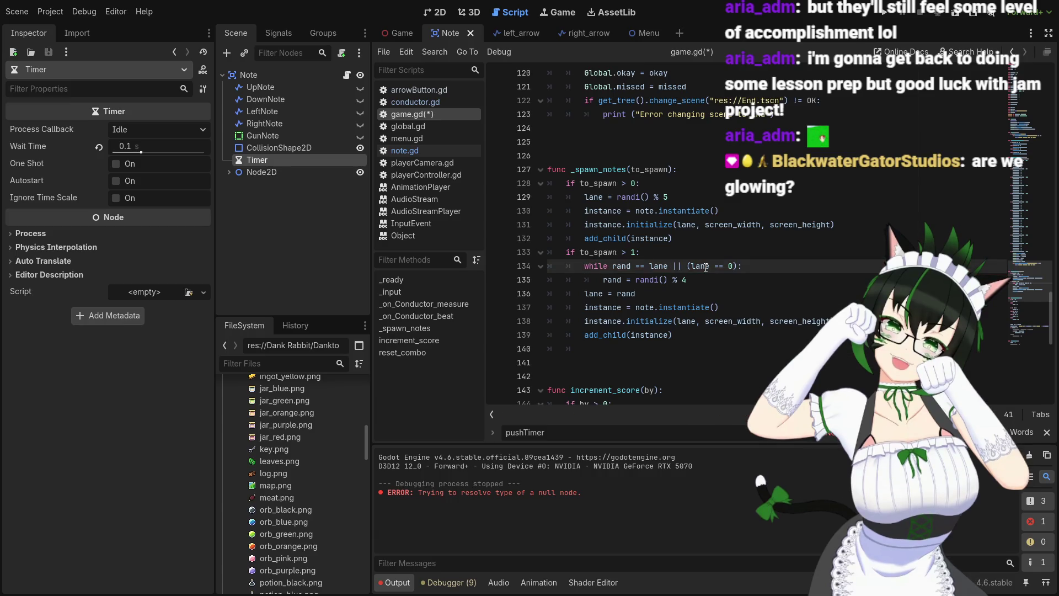
pyautogui.write(' && ')
pyautogui.write('rand ')
pyautogui.write('==')
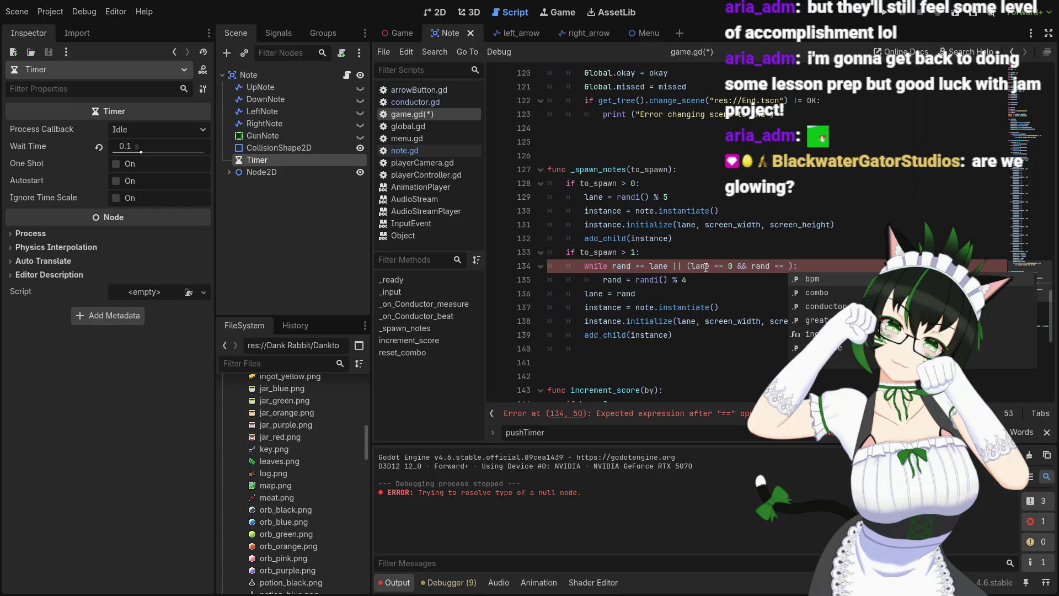
pyautogui.write('2')
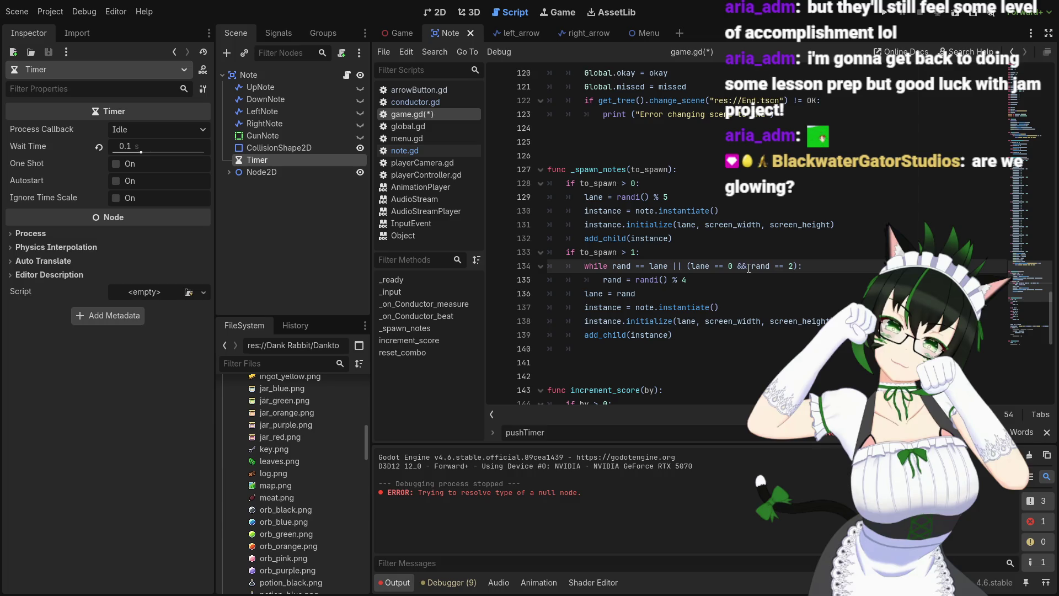
pyautogui.write('lane')
pyautogui.write('-')
pyautogui.write('== 2')
pyautogui.write(' rand ')
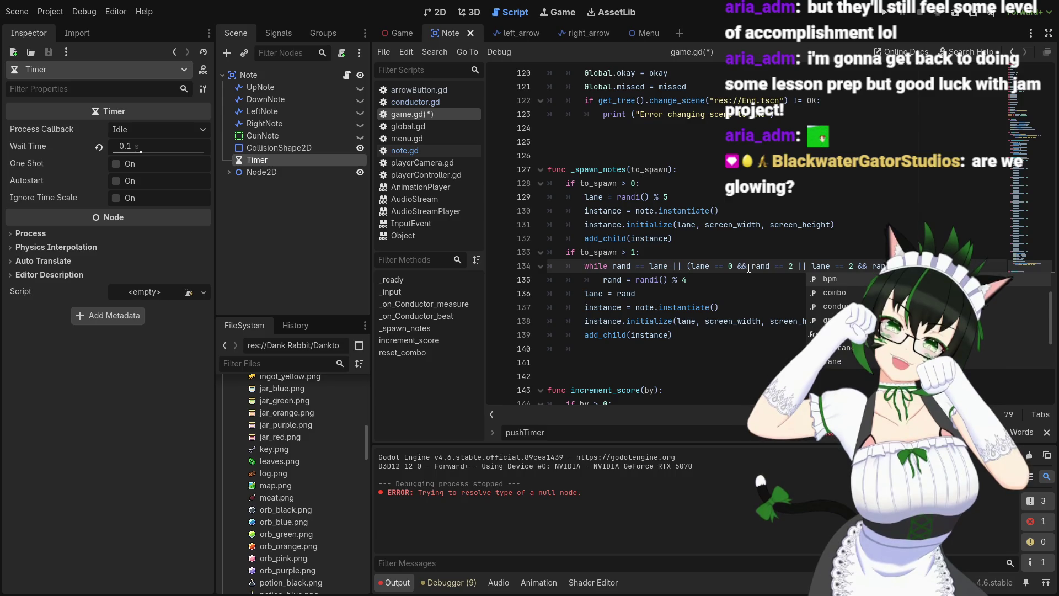
pyautogui.write('0')
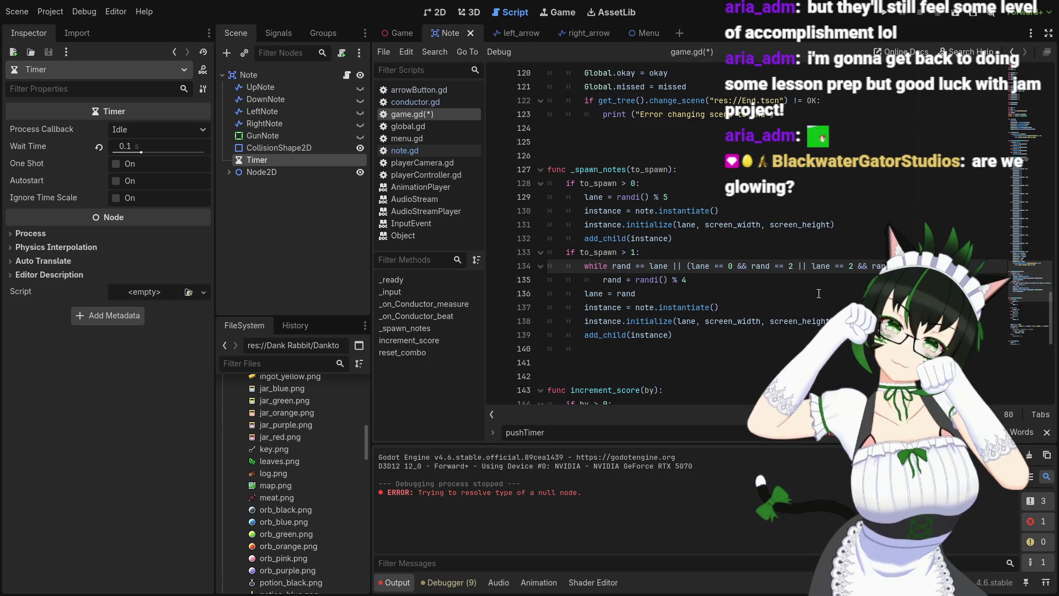
pyautogui.write(')')
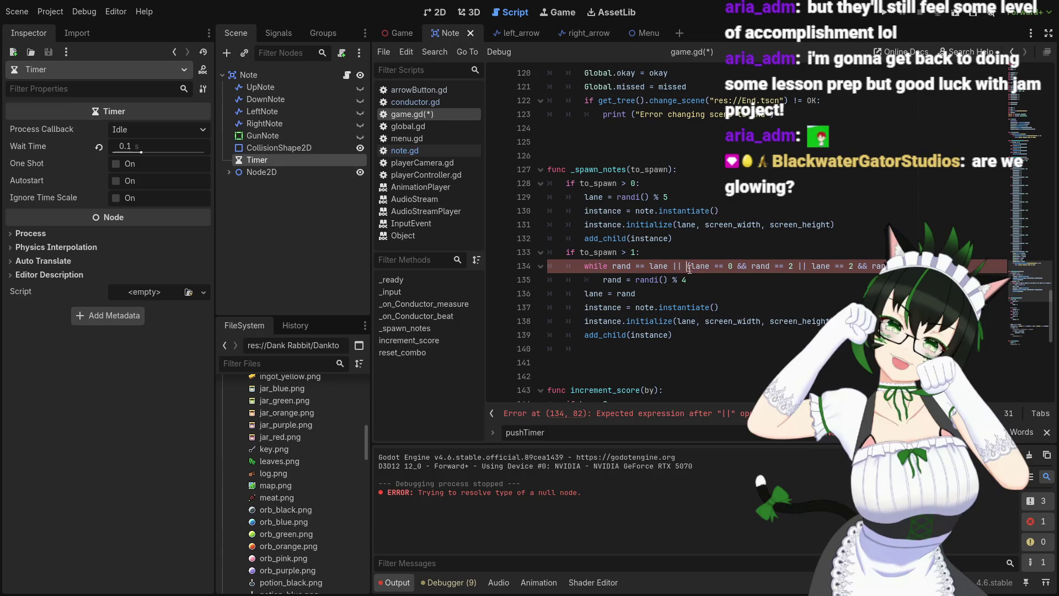
# Duplicate the lane-pair check and adapt the copy for the lane 1 and 3 pair
pyautogui.moveTo(687, 265); pyautogui.dragTo(889, 266)
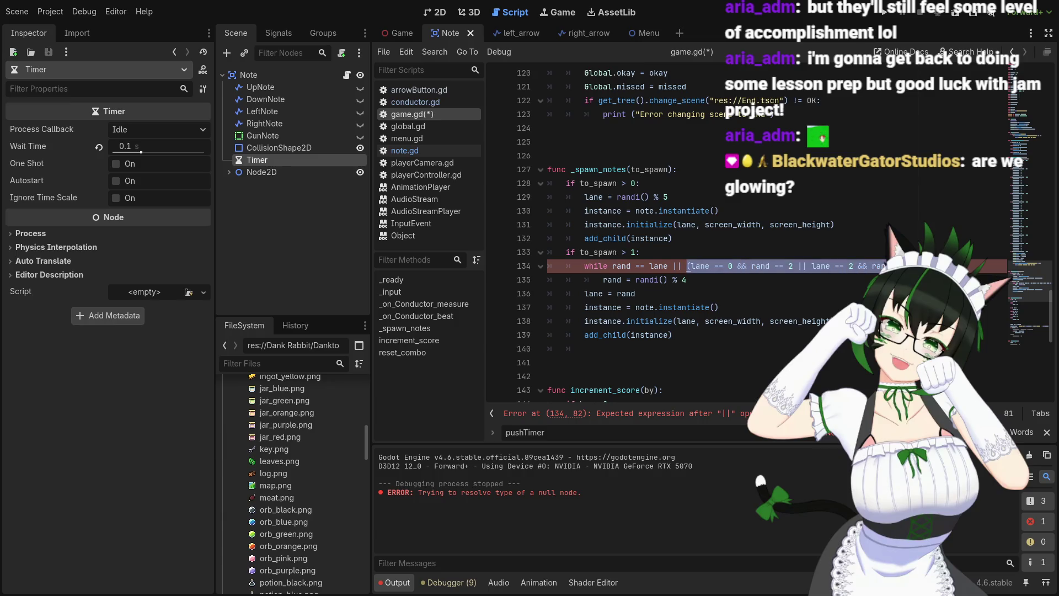
pyautogui.hotkey('ctrl', 'v')
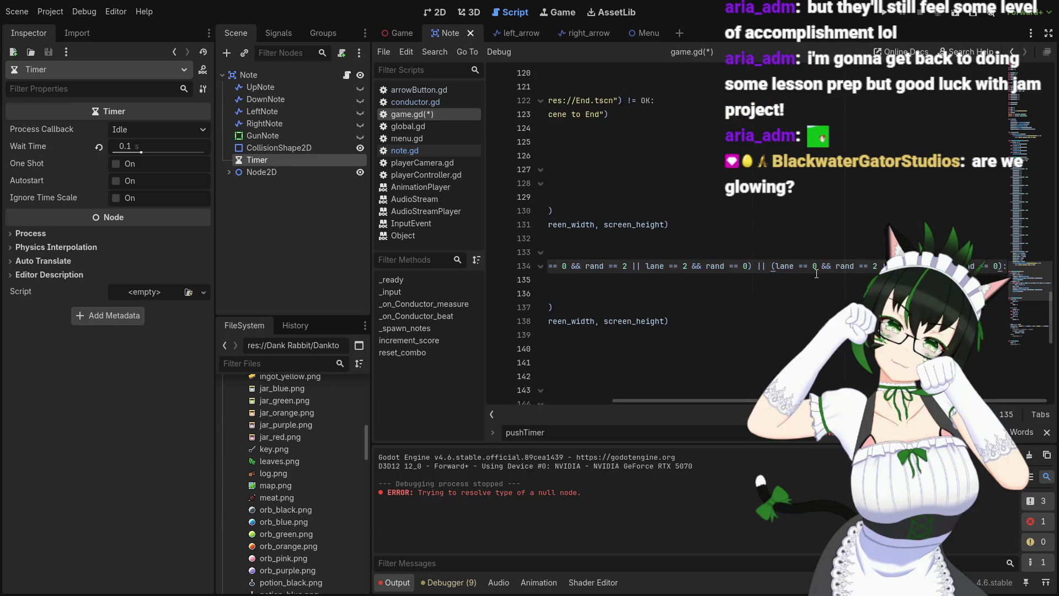
pyautogui.press('BackSpace')
pyautogui.write('1')
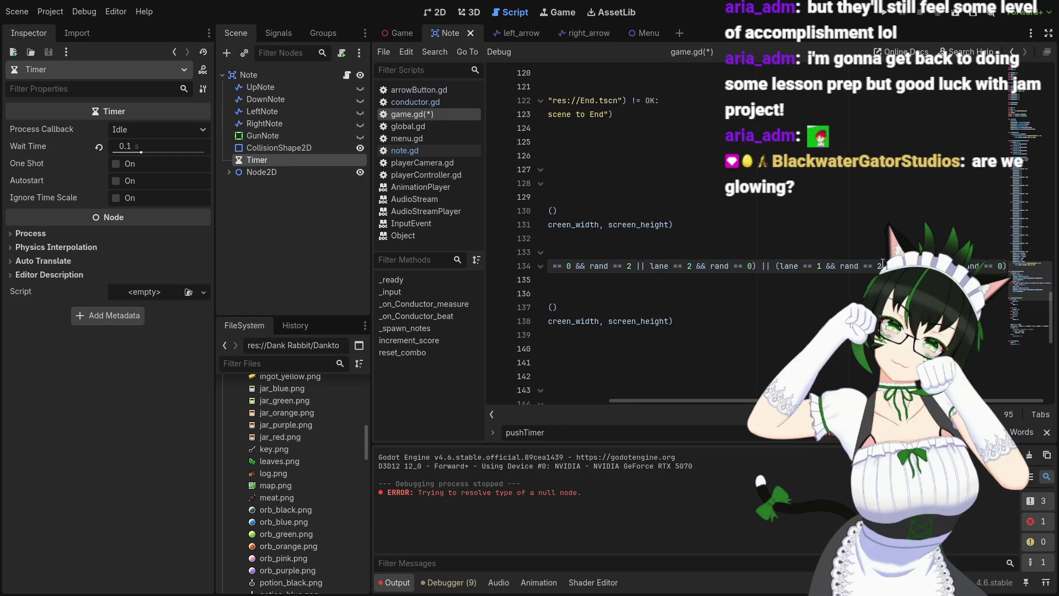
pyautogui.click(943, 266)
pyautogui.press('End')
pyautogui.press('BackSpace')
pyautogui.write('1')
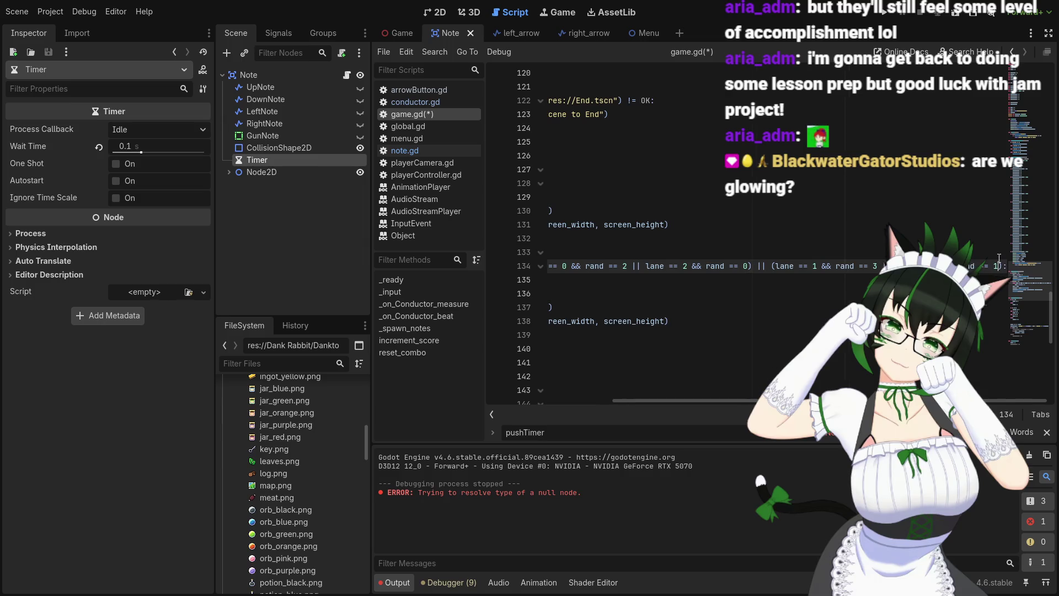
pyautogui.hscroll(-5, 626, 386)
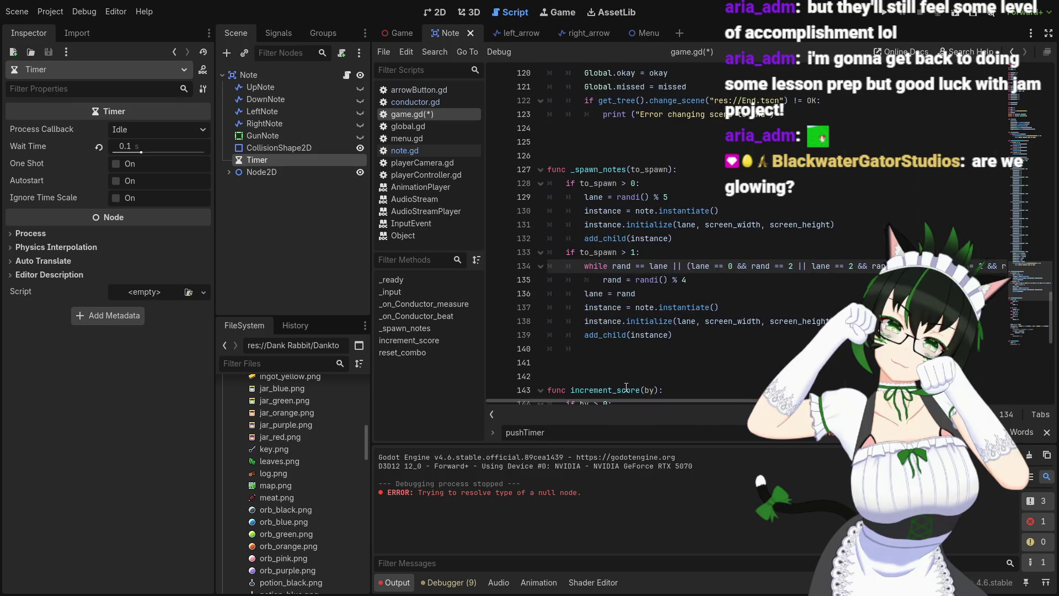
# Save game.gd and launch the game to test note spawning
pyautogui.click(690, 283)
pyautogui.hotkey('ctrl', 's')
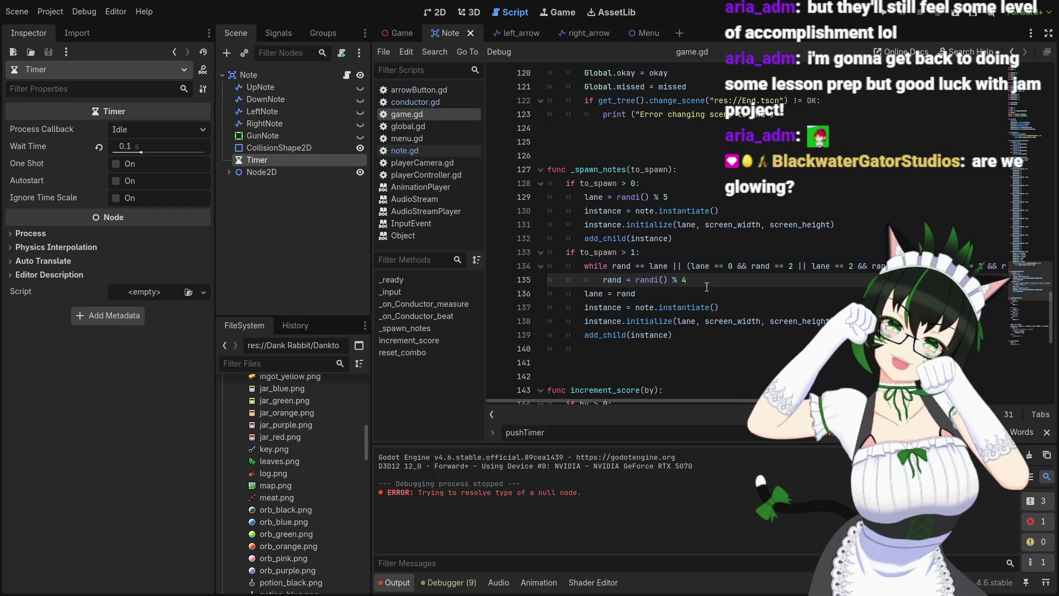
pyautogui.moveTo(734, 399)
pyautogui.mouseDown()
pyautogui.moveTo(860, 399)
pyautogui.moveTo(718, 392)
pyautogui.mouseUp()
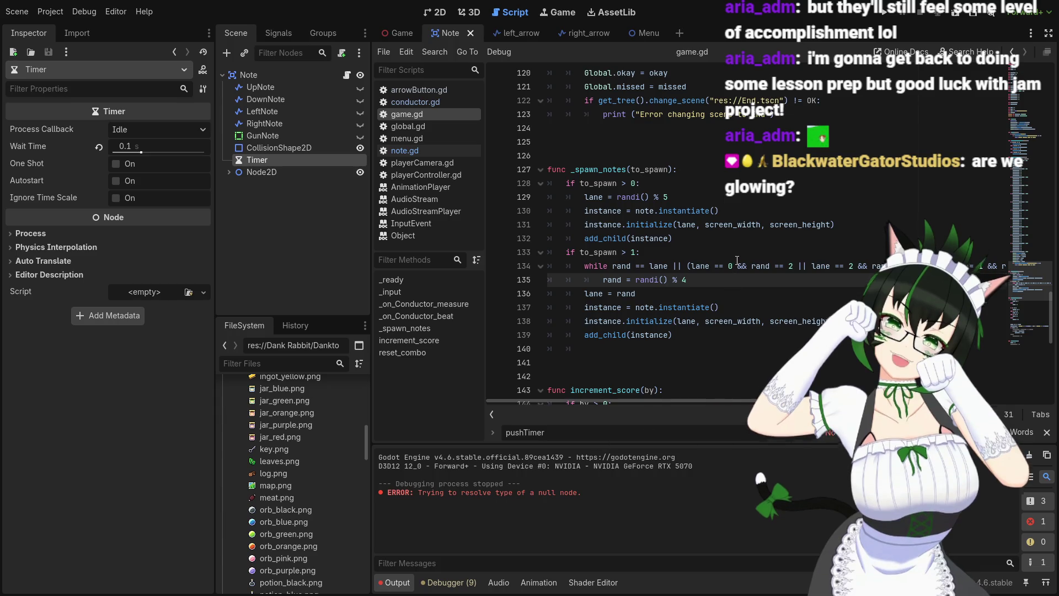
pyautogui.click(888, 14)
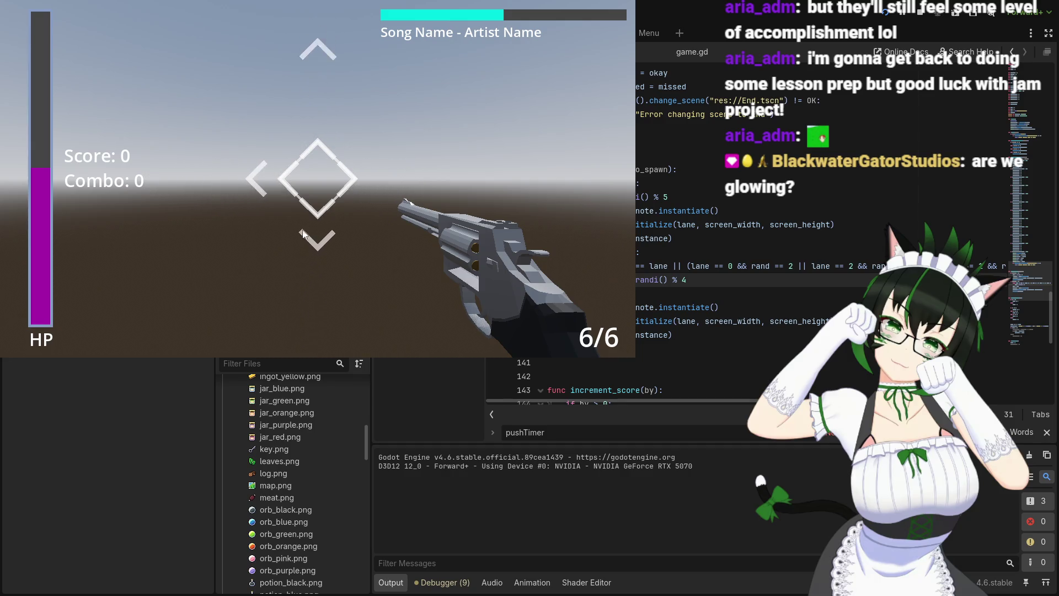
# Reload the revolver, pause to trigger the change_scene error at game.gd line 45, then stop the game
pyautogui.press('r')
pyautogui.press('Escape')
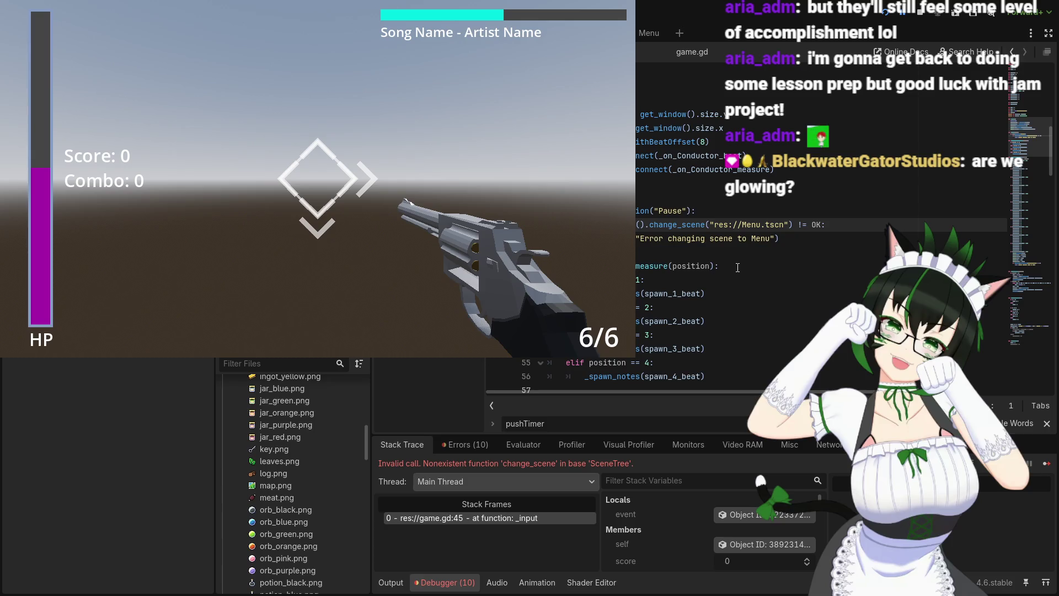
pyautogui.click(737, 267)
pyautogui.scroll(2, 712, 293)
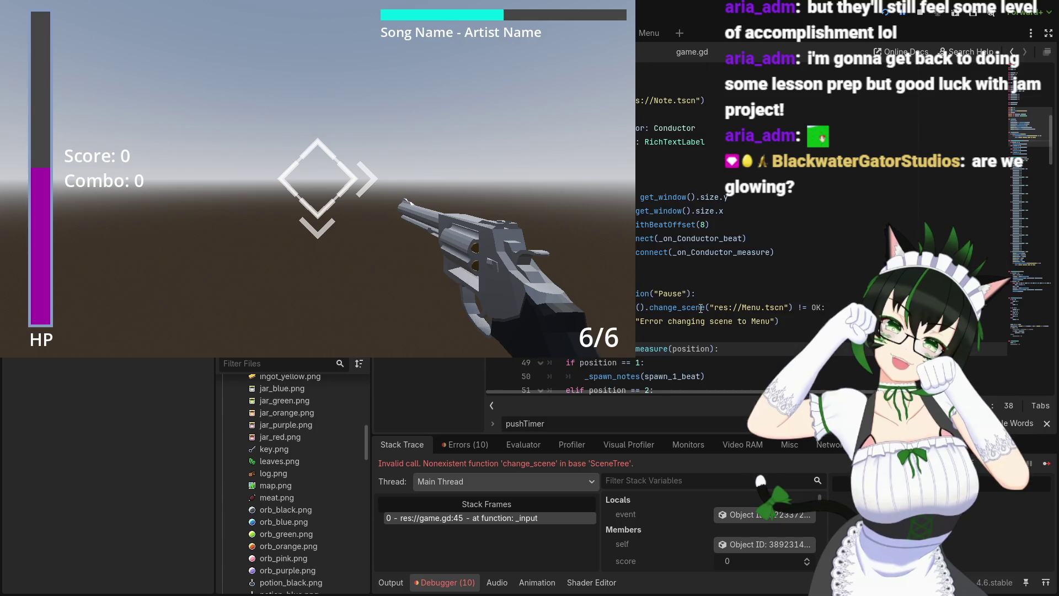
pyautogui.scroll(3, 701, 308)
pyautogui.click(920, 17)
pyautogui.scroll(-2, 607, 248)
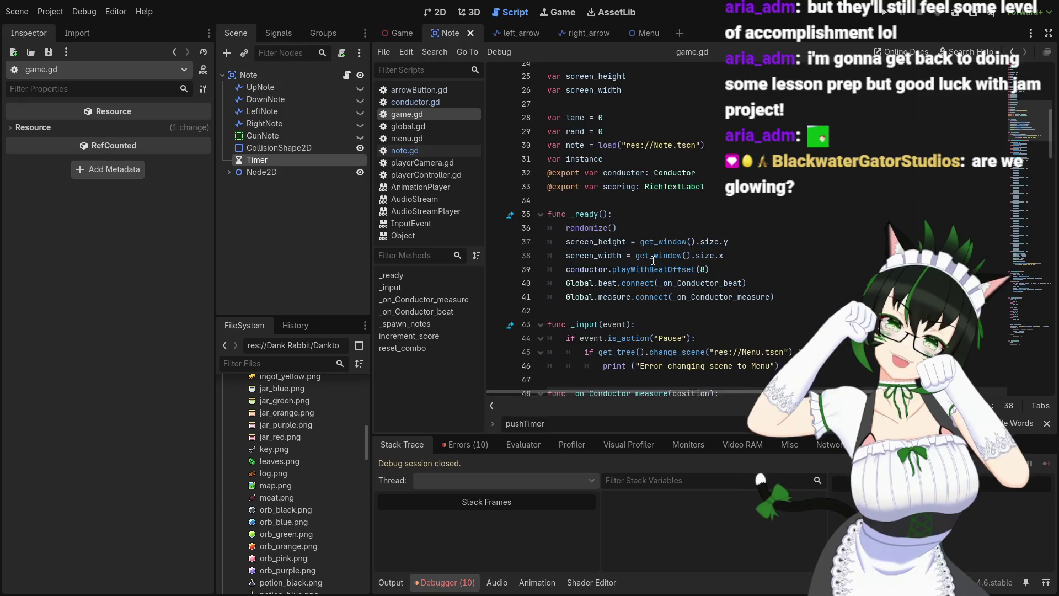
# In note.gd, restore the GunNote scale increments on lines 29–30 from 0.5 to 1
pyautogui.click(408, 151)
pyautogui.scroll(8, 717, 298)
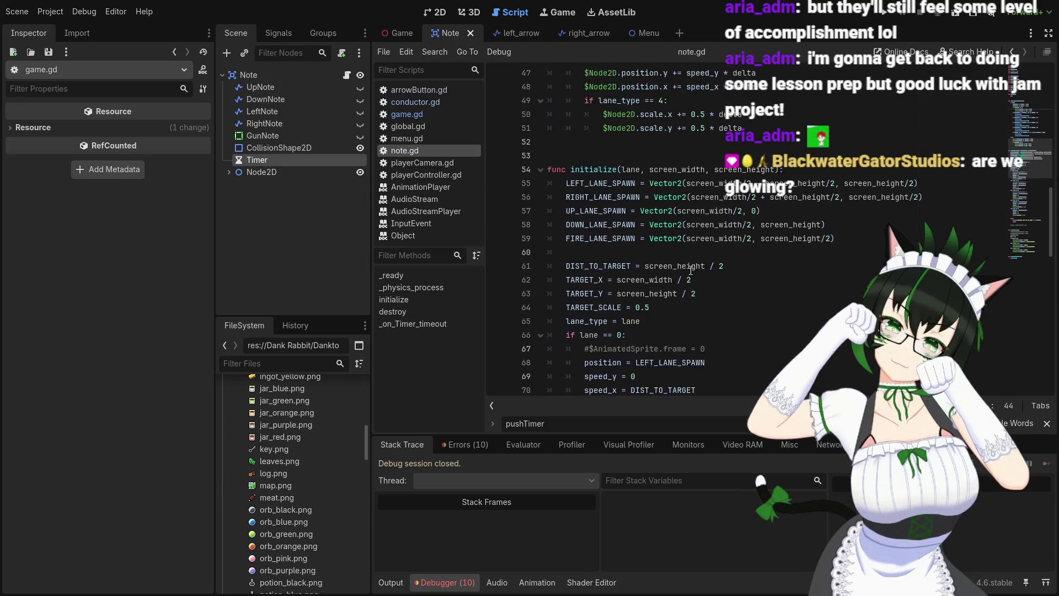
pyautogui.scroll(3, 684, 282)
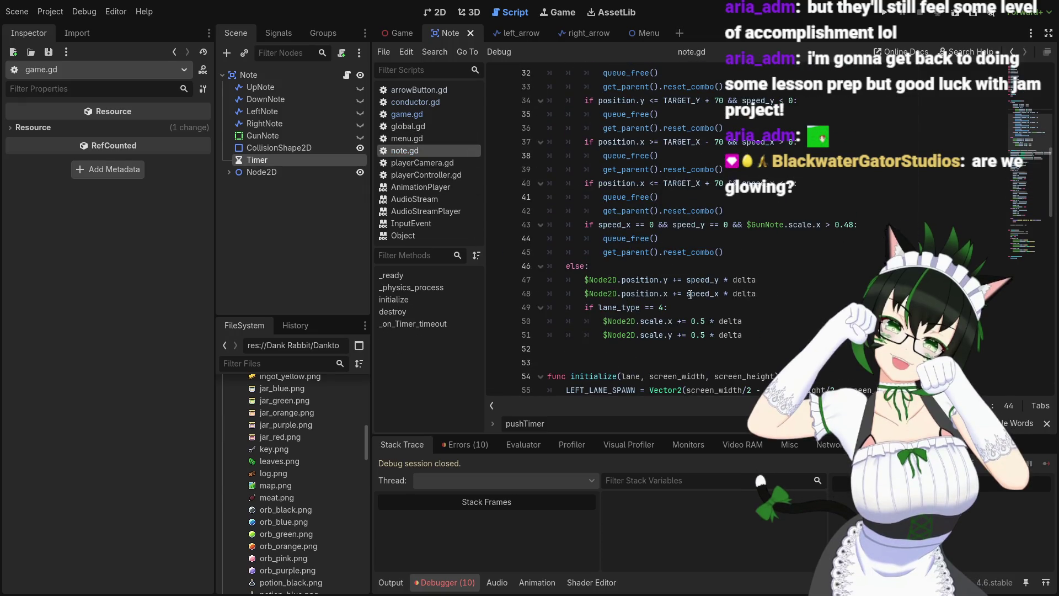
pyautogui.moveTo(704, 336); pyautogui.dragTo(691, 337)
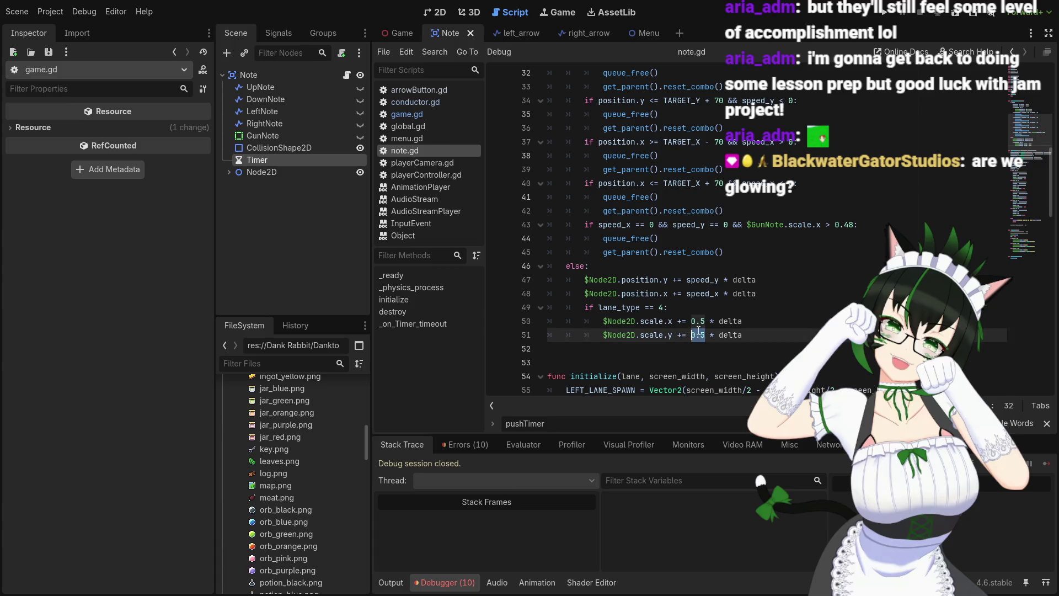
pyautogui.write('1')
pyautogui.click(697, 321)
pyautogui.scroll(3, 792, 344)
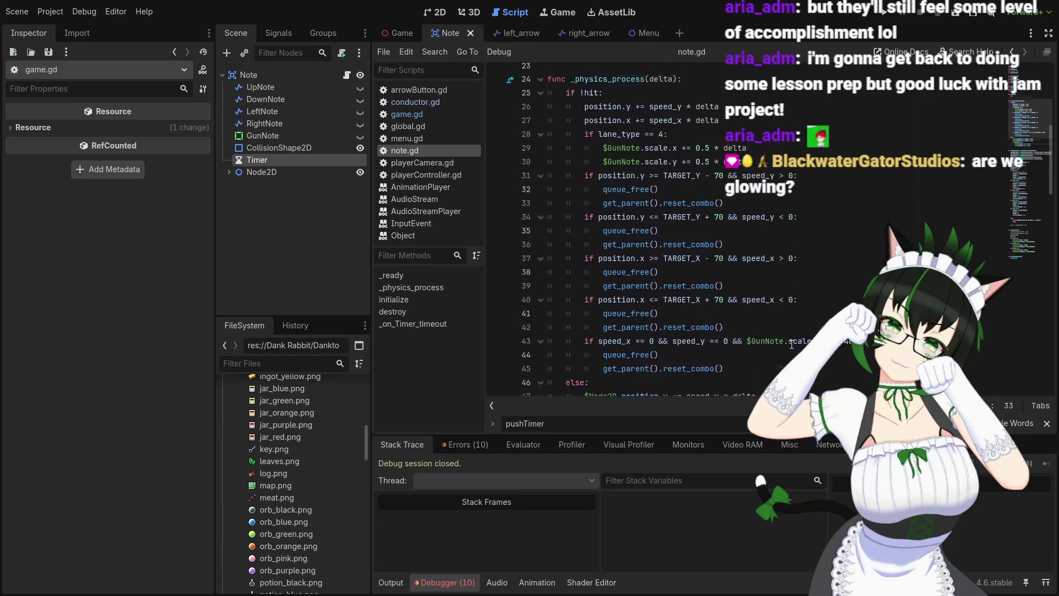
pyautogui.scroll(3, 826, 307)
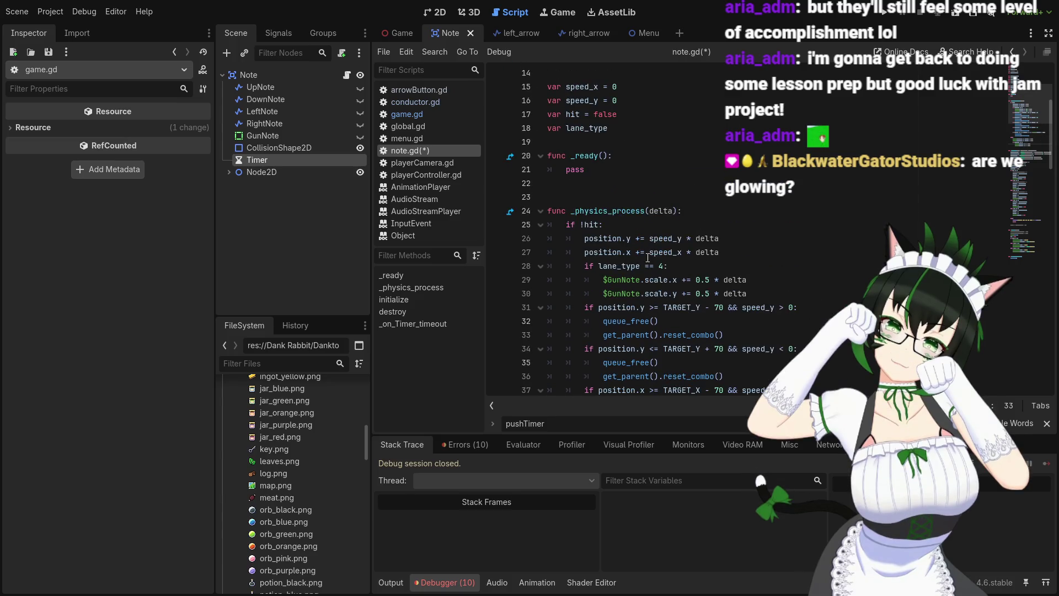
pyautogui.moveTo(696, 280)
pyautogui.mouseDown()
pyautogui.moveTo(710, 279)
pyautogui.moveTo(709, 294)
pyautogui.mouseUp()
pyautogui.write('1')
pyautogui.write('1')
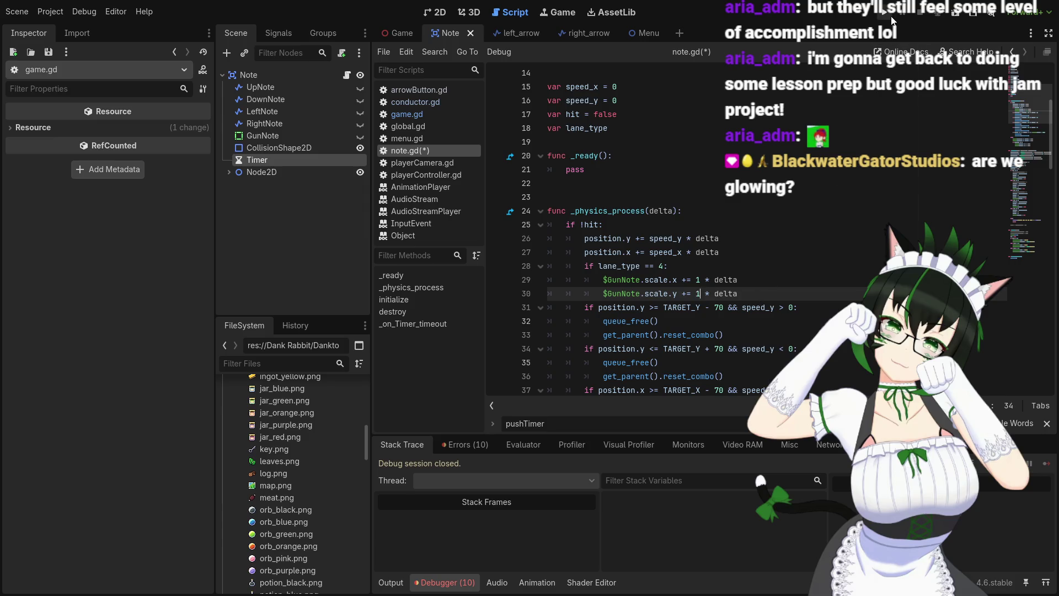
# Save note.gd, playtest the 1-per-delta gun-note growth, then stop the game
pyautogui.press('F5')
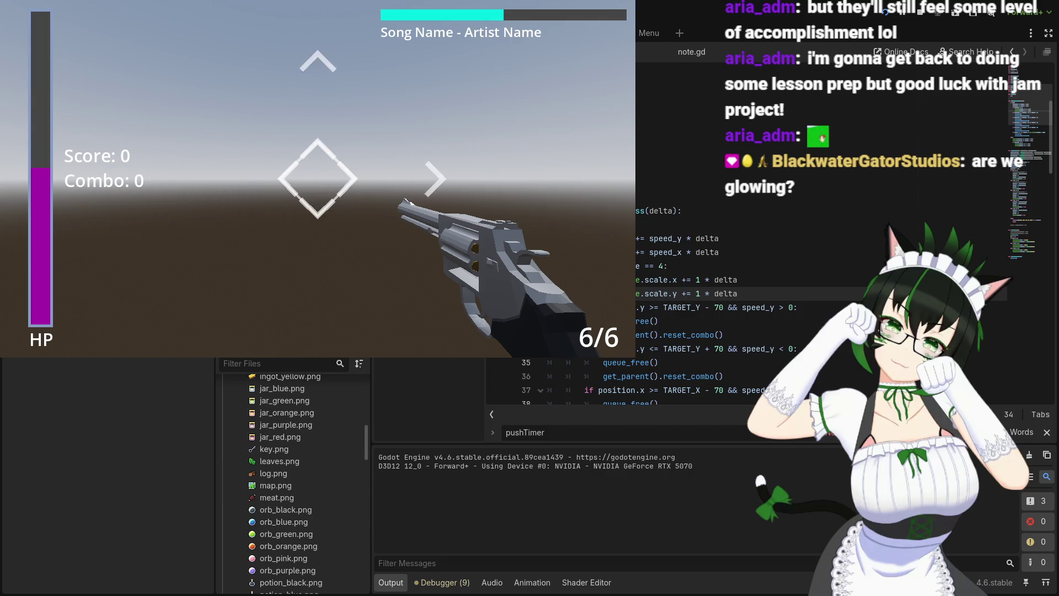
pyautogui.press('F8')
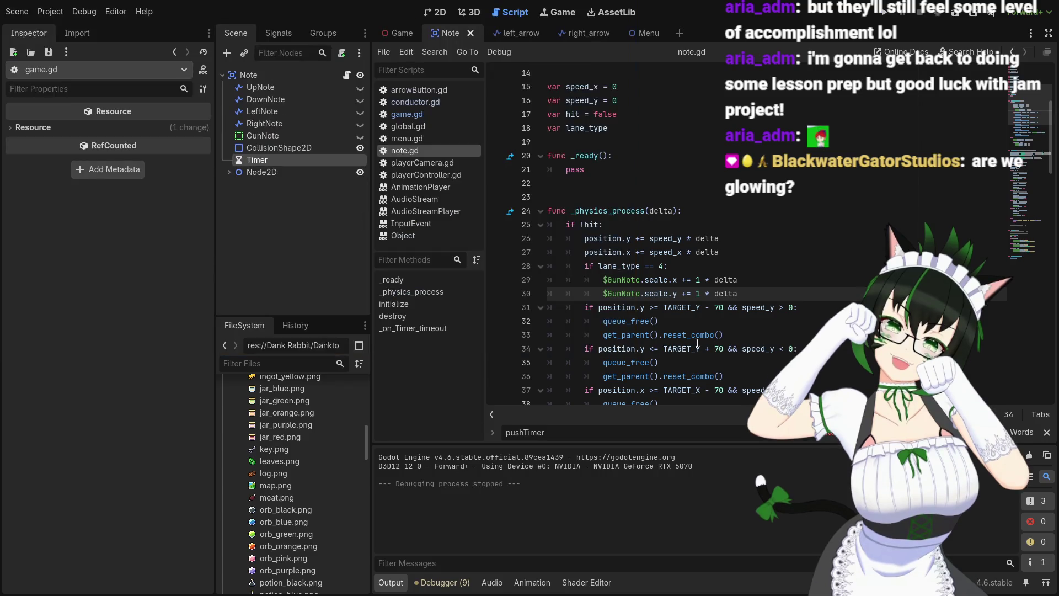
pyautogui.click(756, 292)
pyautogui.scroll(-5, 752, 280)
pyautogui.scroll(9, 644, 286)
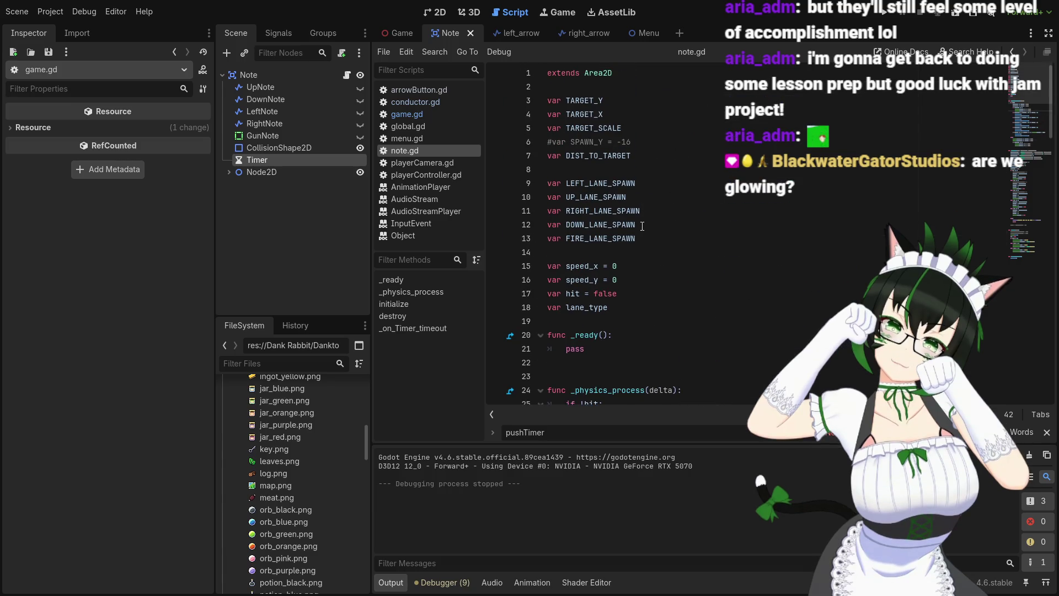
pyautogui.scroll(-3, 641, 194)
pyautogui.scroll(-4, 627, 235)
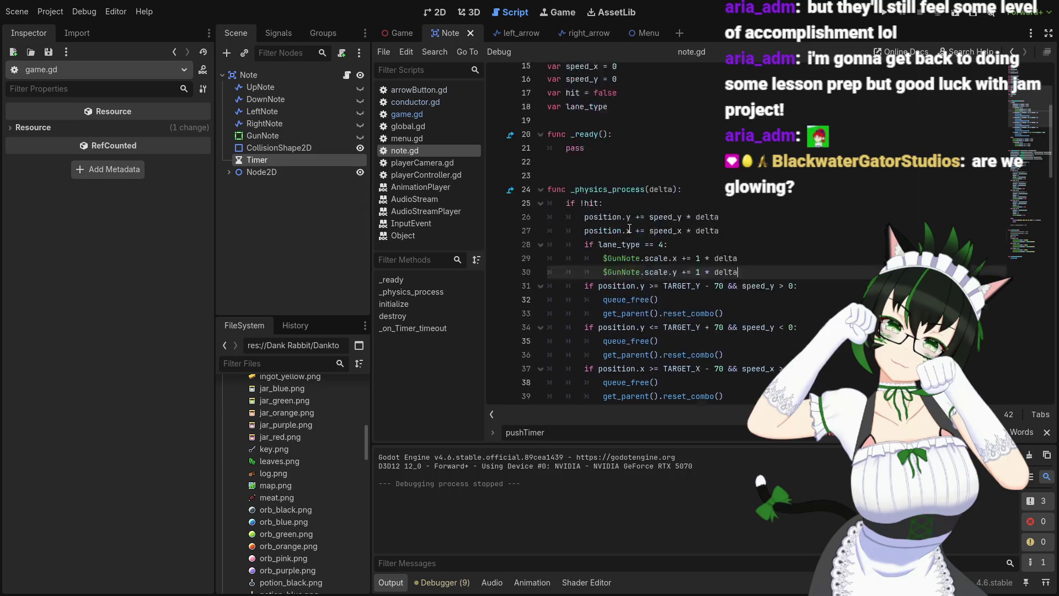
pyautogui.scroll(-4, 658, 171)
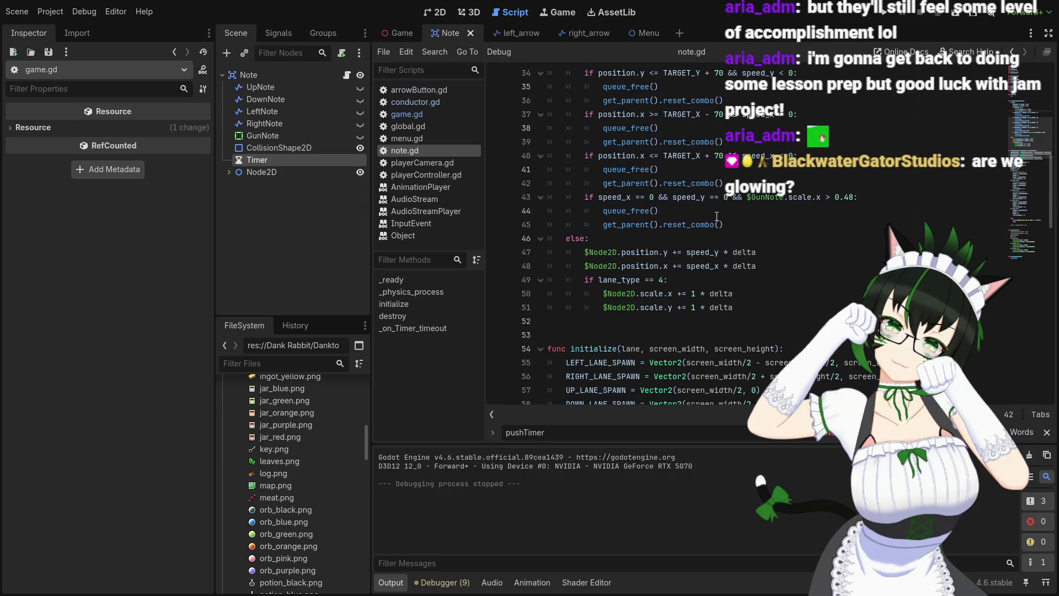
pyautogui.scroll(-7, 715, 216)
pyautogui.scroll(2, 697, 221)
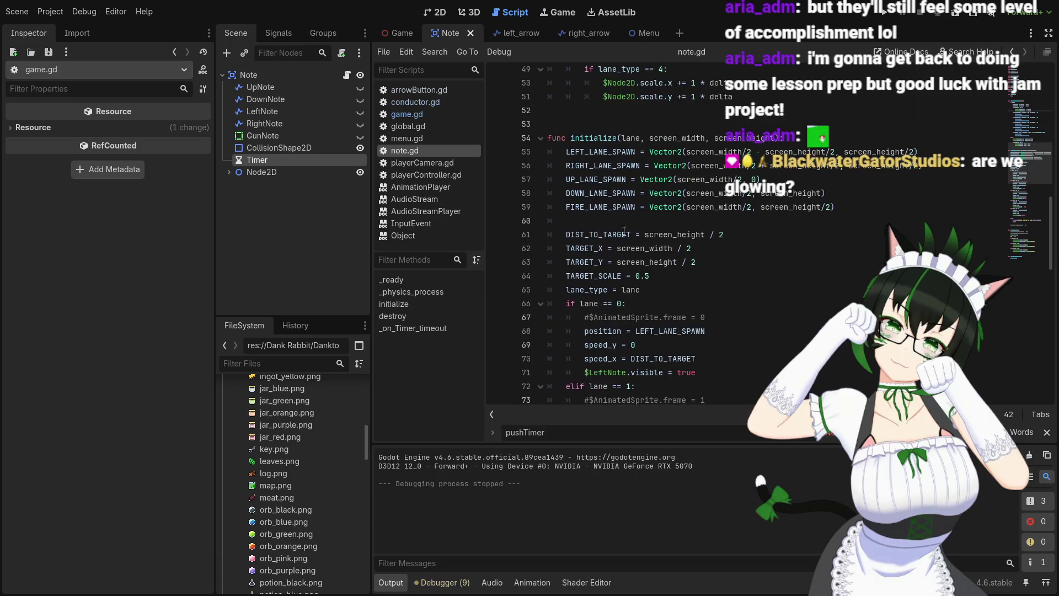
pyautogui.scroll(6, 745, 282)
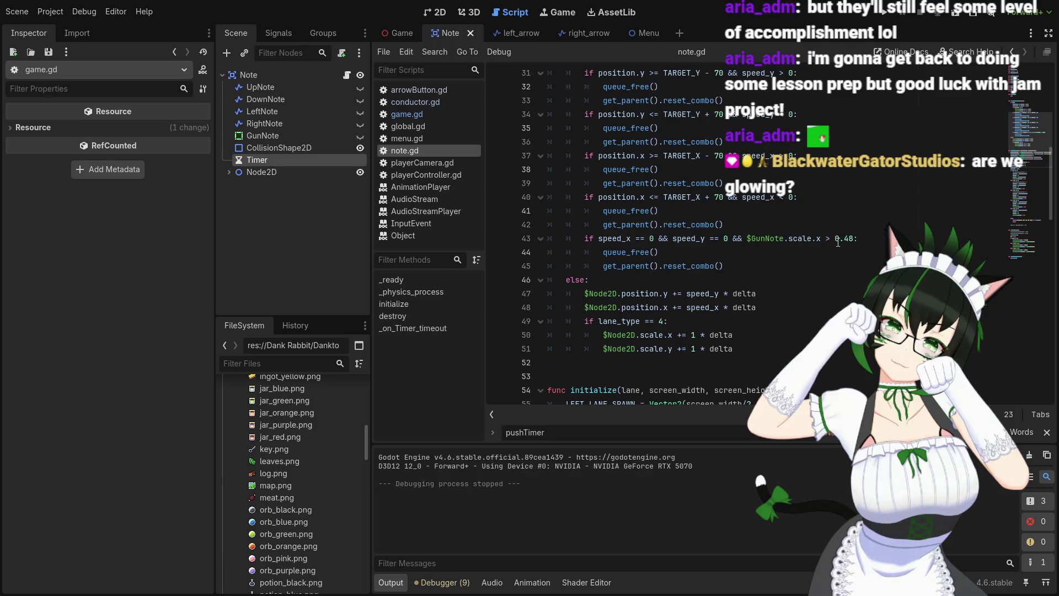
pyautogui.scroll(-5, 832, 241)
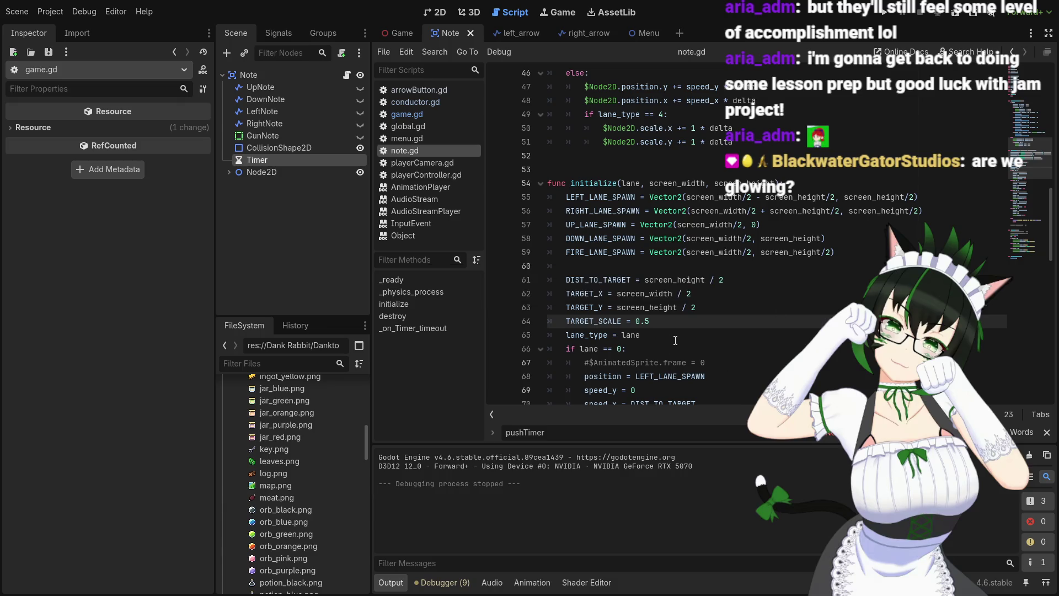
pyautogui.scroll(4, 813, 264)
pyautogui.scroll(1, 836, 207)
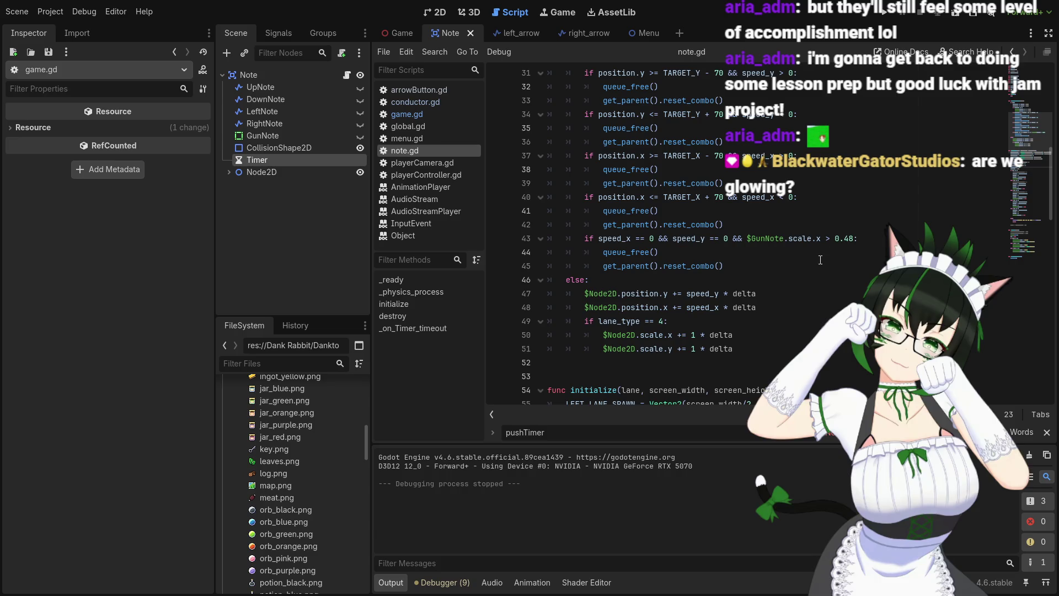
pyautogui.scroll(-7, 820, 260)
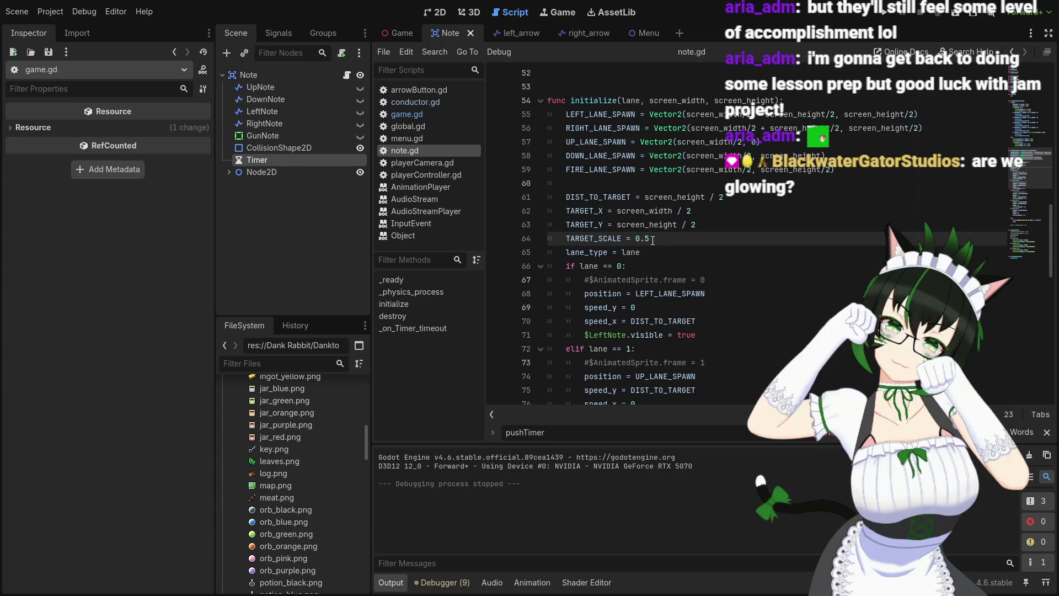
# Replace line 43's 0.48 removal threshold with TARGET_SCALE plus a small margin
pyautogui.write('48')
pyautogui.scroll(6, 846, 214)
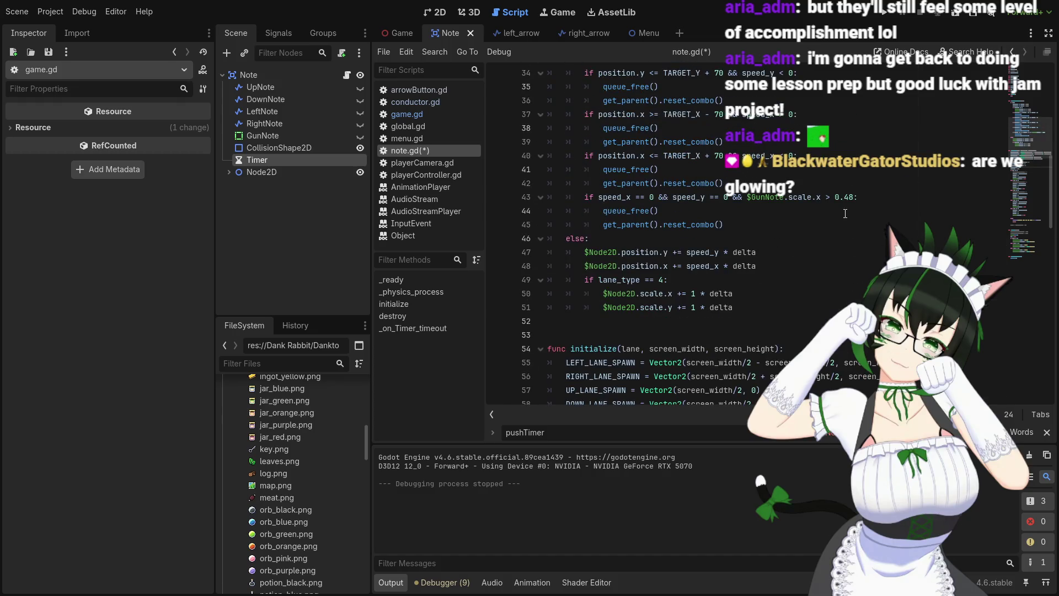
pyautogui.moveTo(836, 198); pyautogui.dragTo(853, 198)
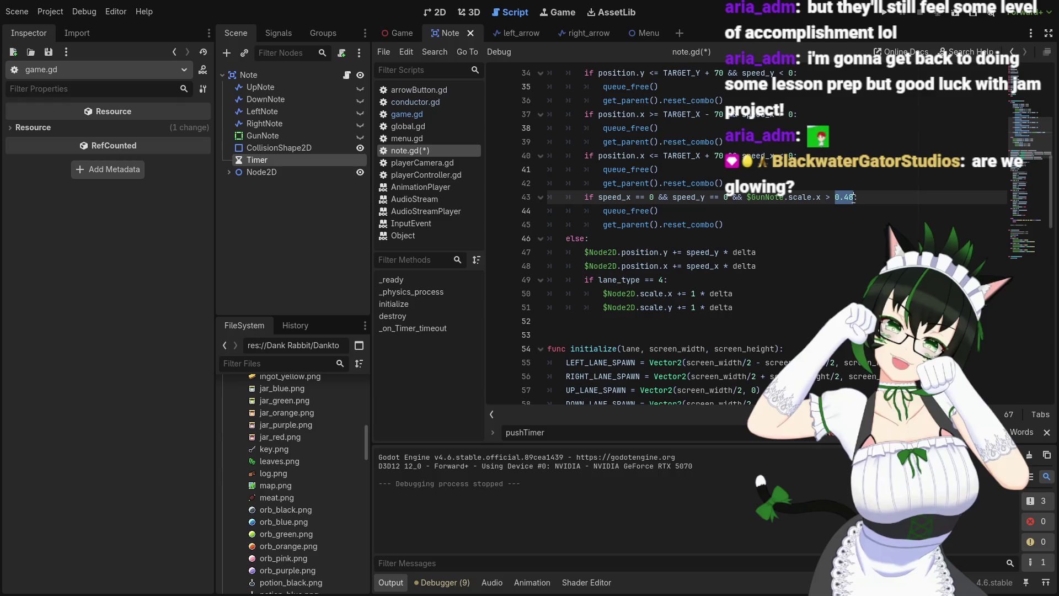
pyautogui.write('Ta')
pyautogui.press('Down')
pyautogui.press('Down')
pyautogui.press('Return')
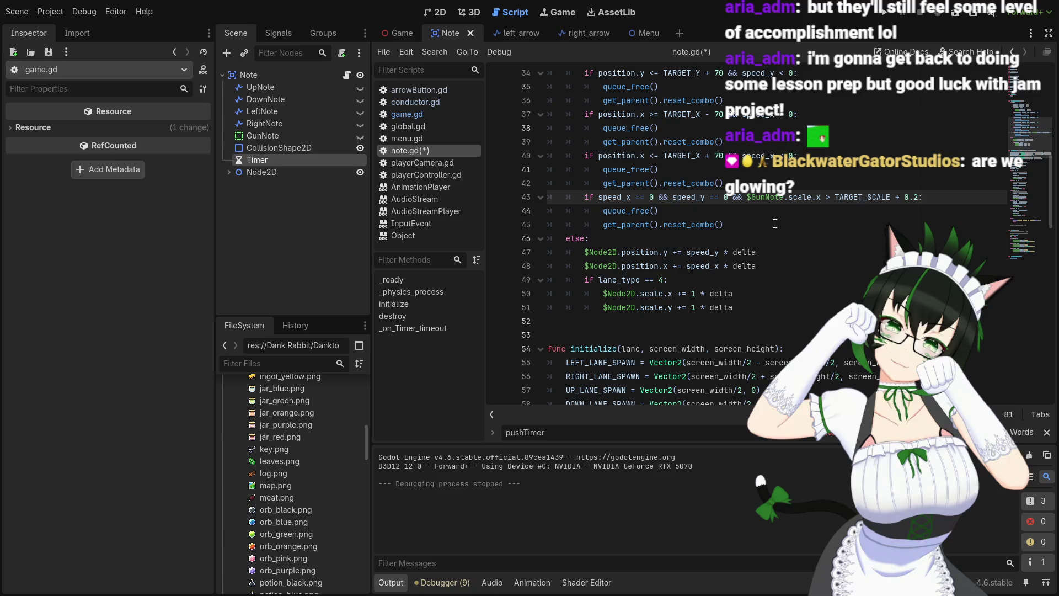
pyautogui.press('BackSpace')
pyautogui.write('02')
pyautogui.scroll(4, 729, 206)
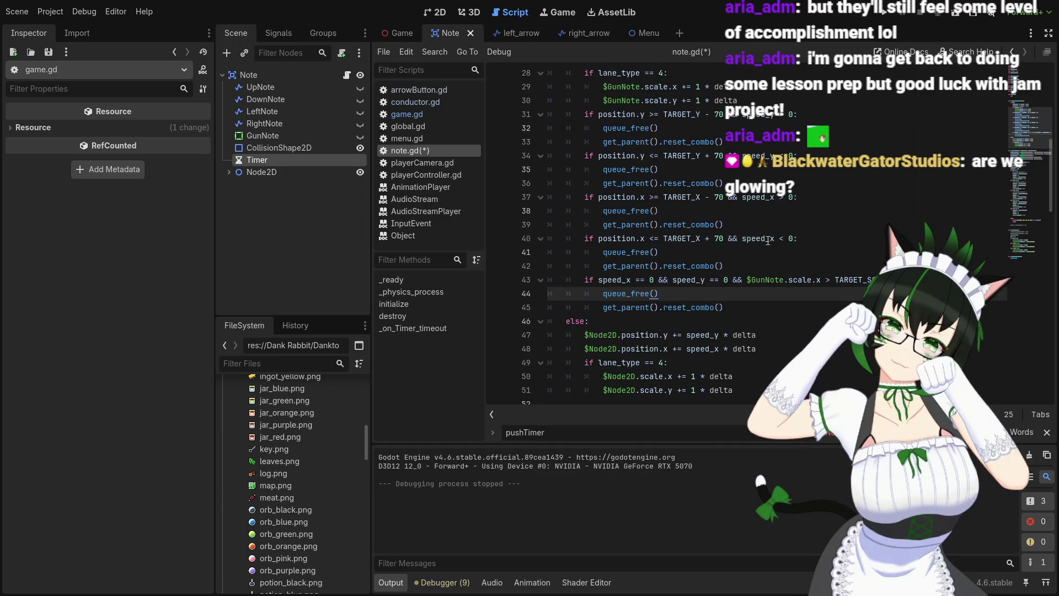
pyautogui.click(703, 169)
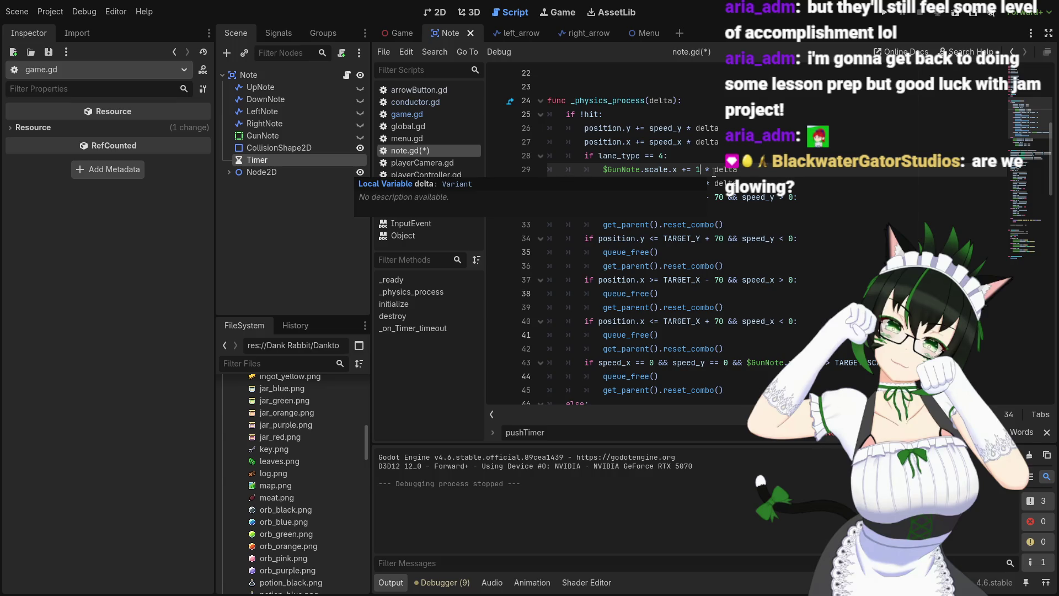
pyautogui.click(918, 363)
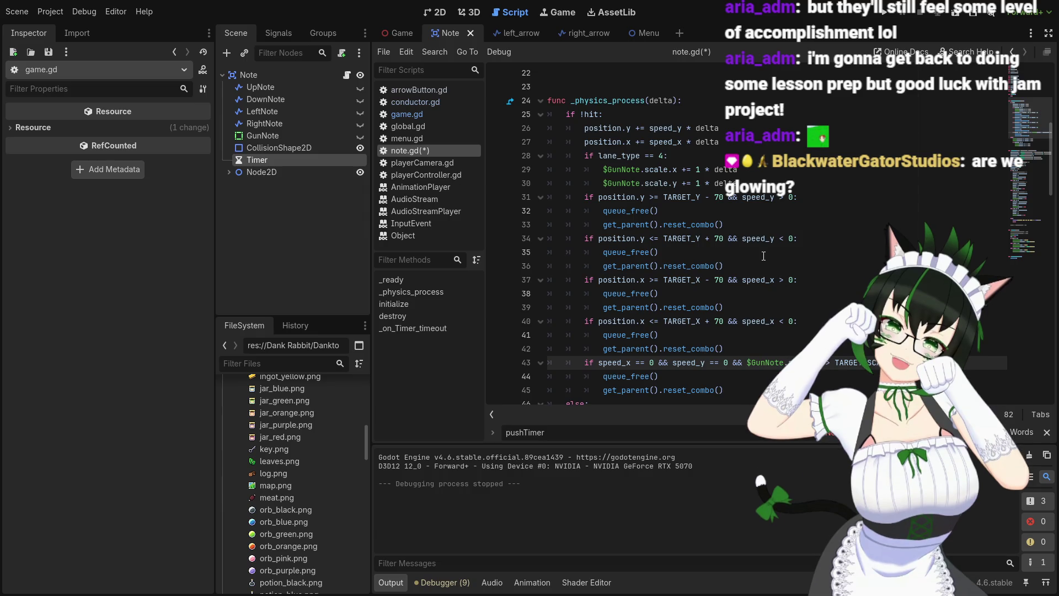
# Save note.gd, playtest the TARGET_SCALE removal check, then stop the game with F8
pyautogui.scroll(-5, 763, 256)
pyautogui.scroll(7, 717, 281)
pyautogui.scroll(2, 717, 282)
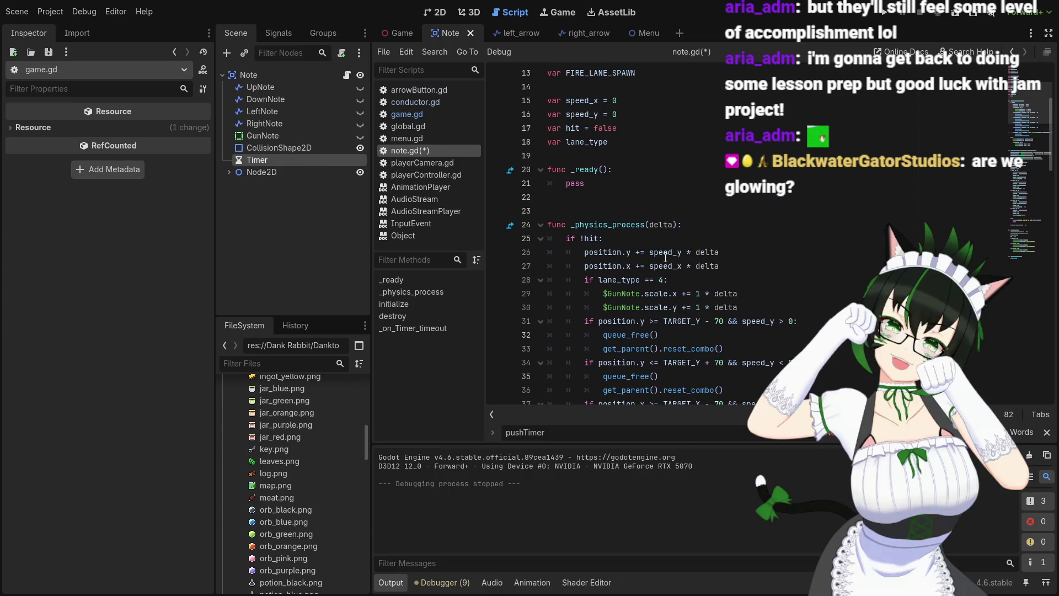
pyautogui.moveTo(679, 259)
pyautogui.hotkey('ctrl', 's')
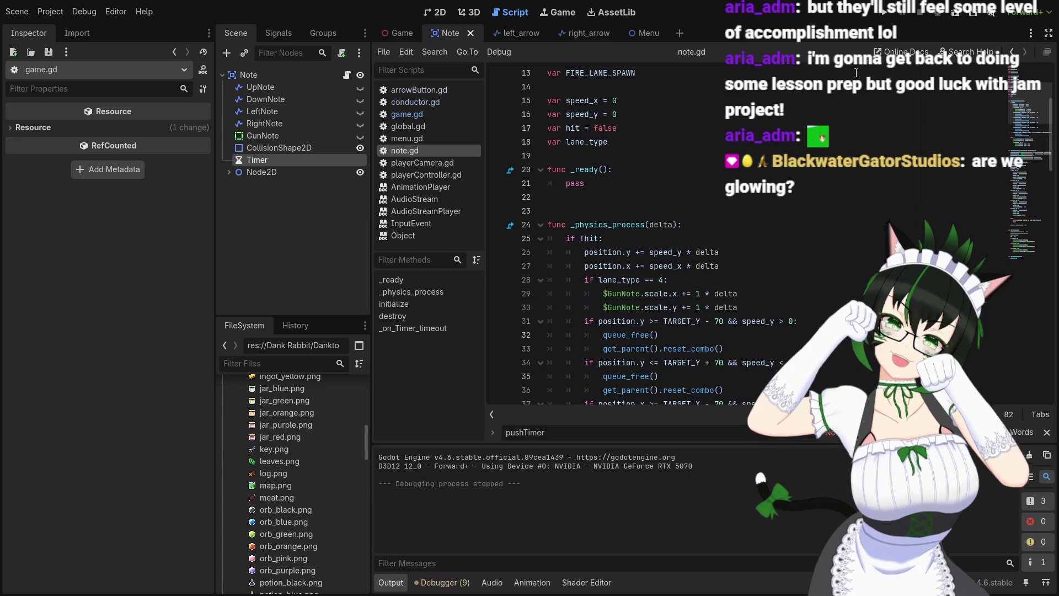
pyautogui.click(883, 16)
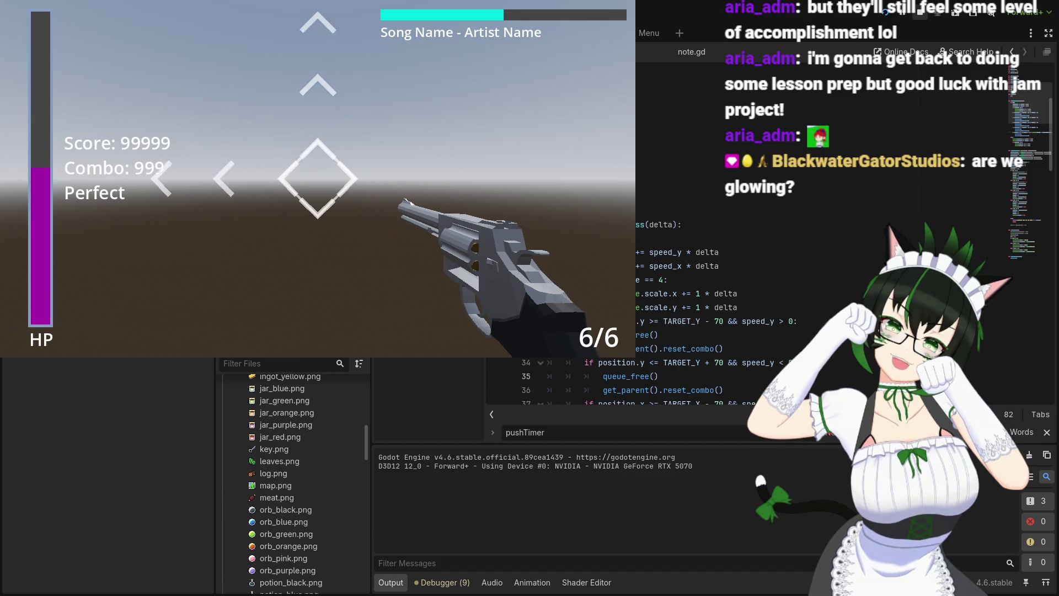
pyautogui.press('F8')
pyautogui.click(698, 297)
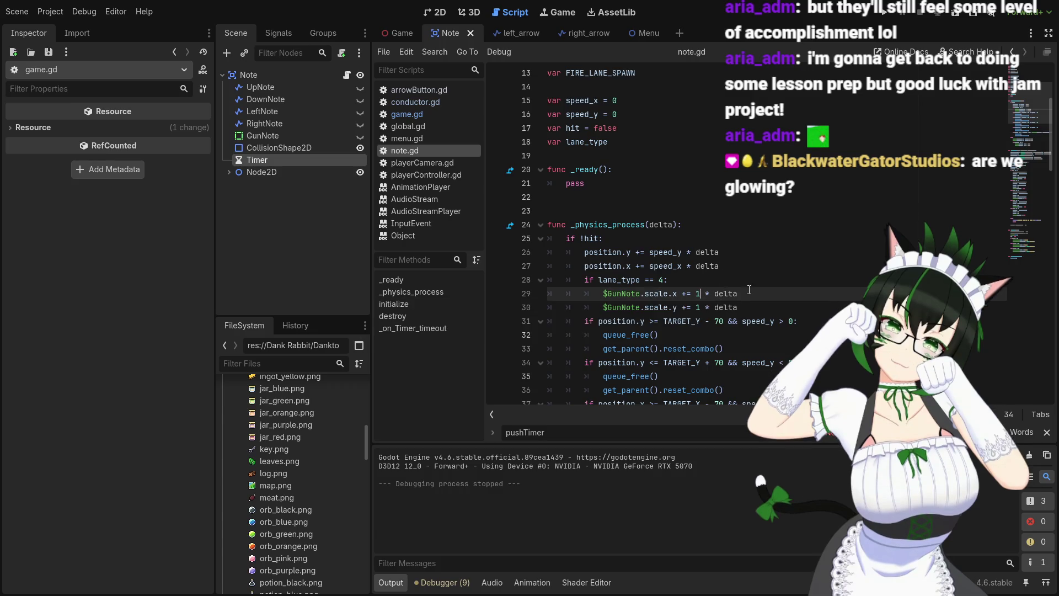
# Change the scale growth factor on lines 29 and 30 from 1 to 0.5 per delta
pyautogui.press('BackSpace')
pyautogui.write('0.5')
pyautogui.scroll(-3, 749, 290)
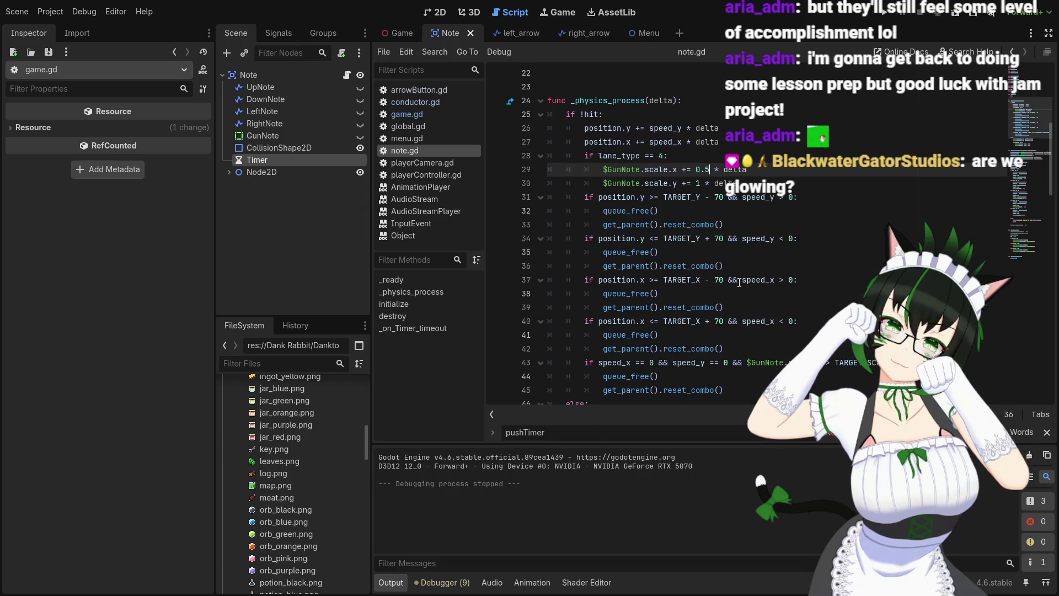
pyautogui.scroll(-1, 718, 302)
pyautogui.scroll(2, 709, 240)
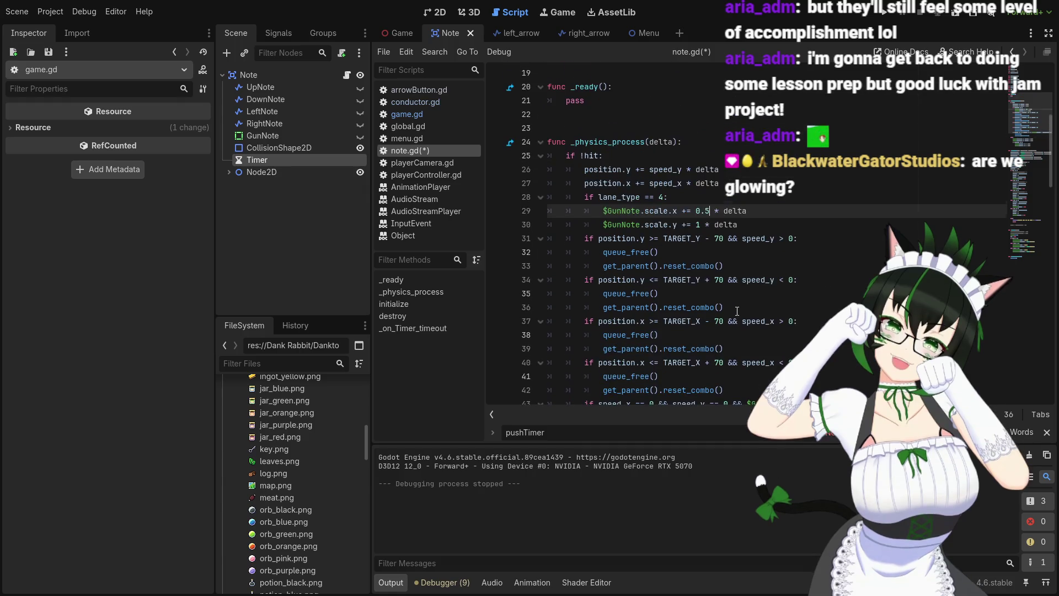
pyautogui.click(701, 224)
pyautogui.press('BackSpace')
pyautogui.write('0.5')
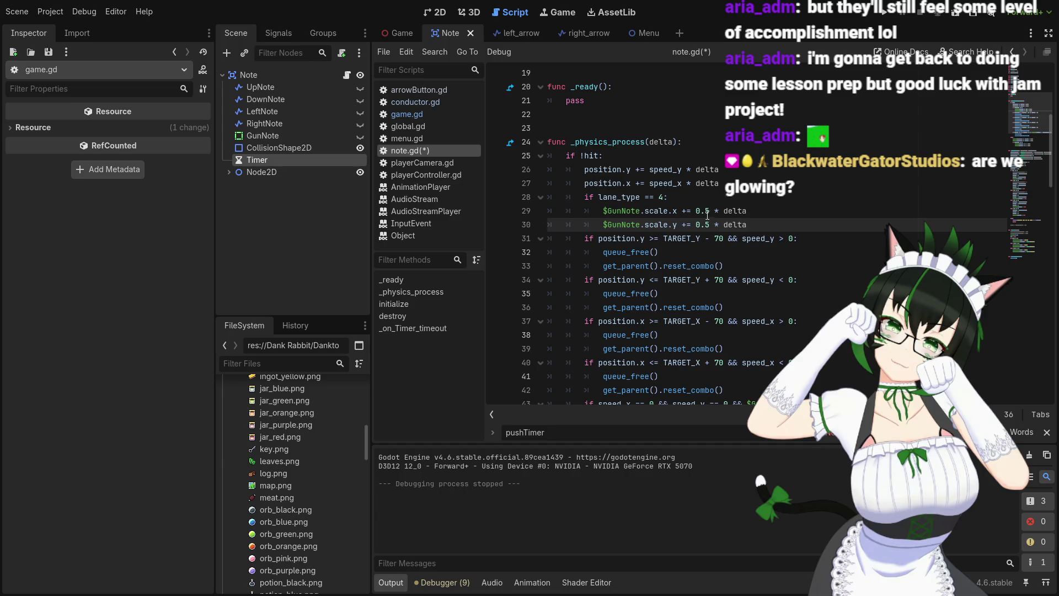
# Set lines 50 and 51's growth factor to 0.5 as well, then run the project
pyautogui.scroll(-5, 715, 212)
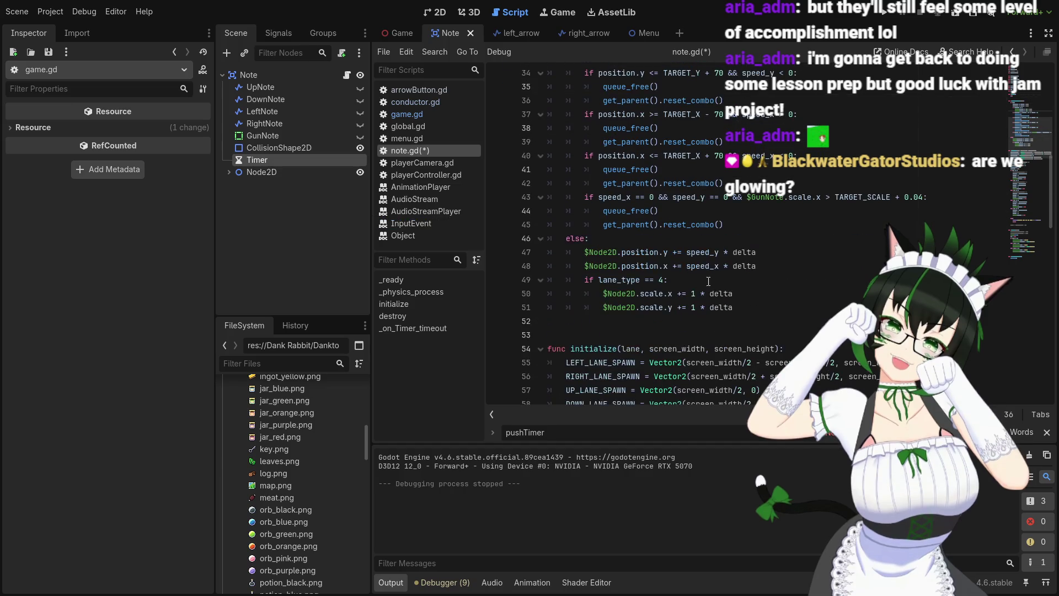
pyautogui.click(694, 294)
pyautogui.press('BackSpace')
pyautogui.write('0.5')
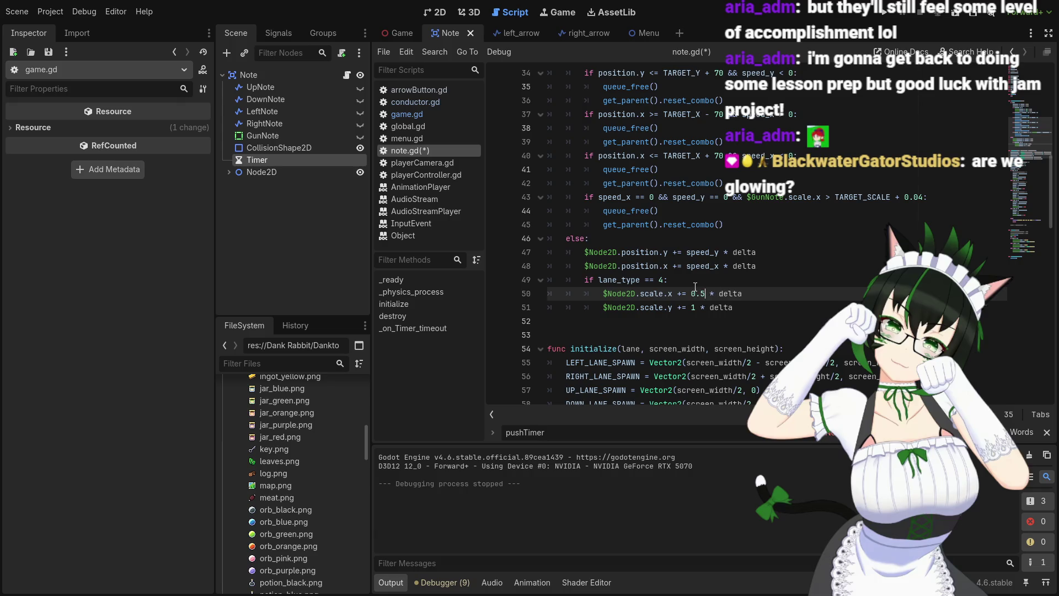
pyautogui.click(695, 309)
pyautogui.press('BackSpace')
pyautogui.write('0.5')
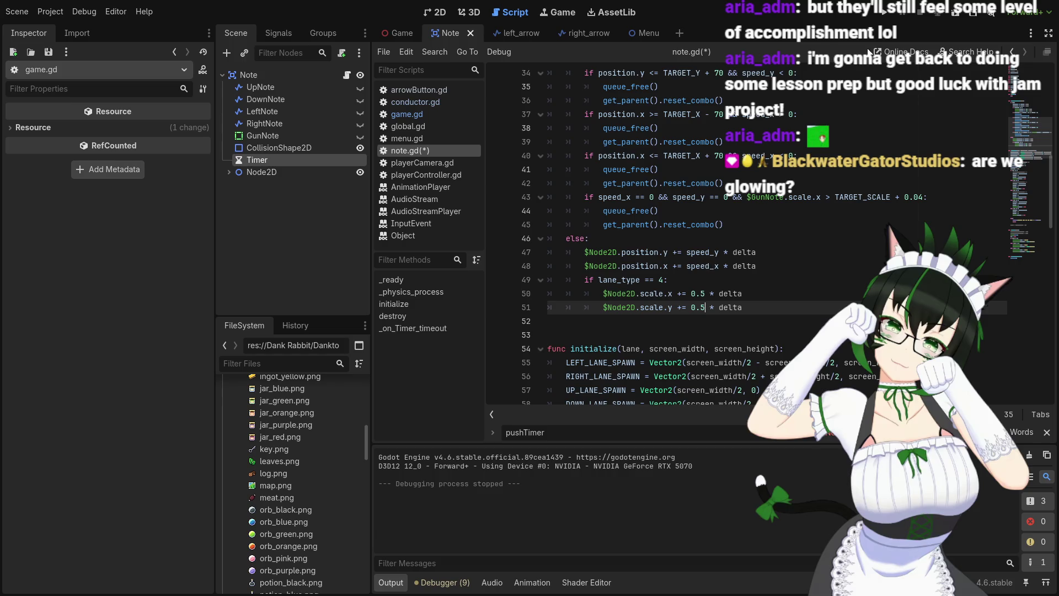
pyautogui.click(886, 18)
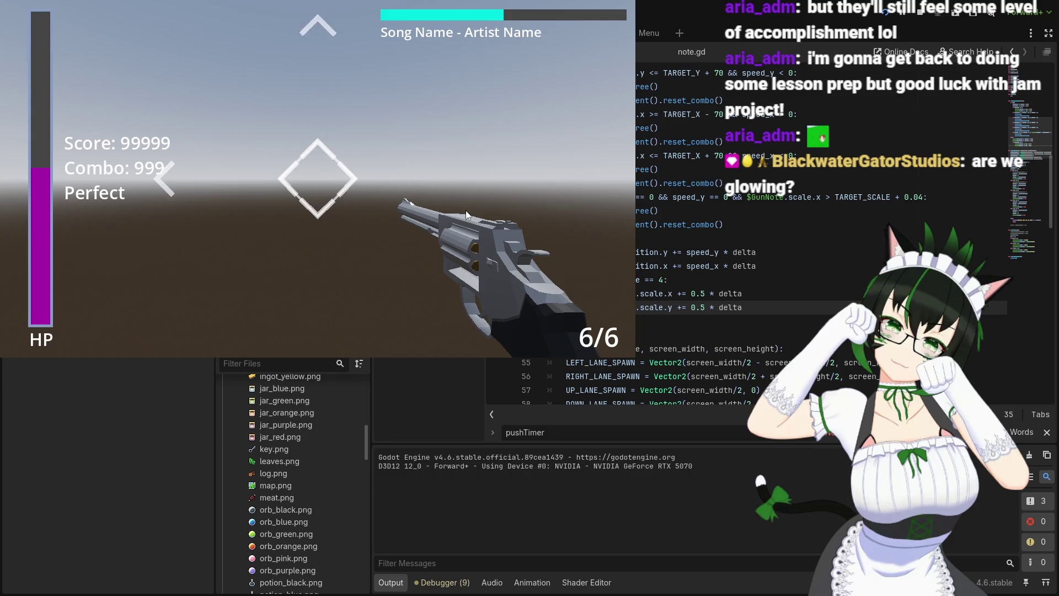
# Play the test run with 0.5-per-delta note growth, then stop it with F8
pyautogui.press('F8')
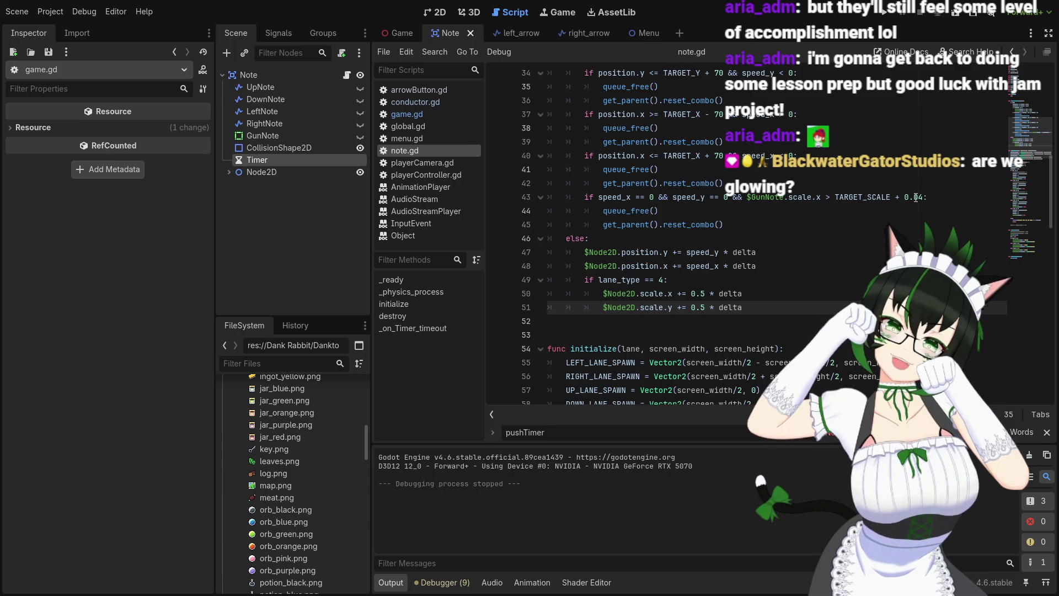
# Change line 43's margin above TARGET_SCALE from 0.04 to 0.02 and relaunch the game
pyautogui.click(939, 197)
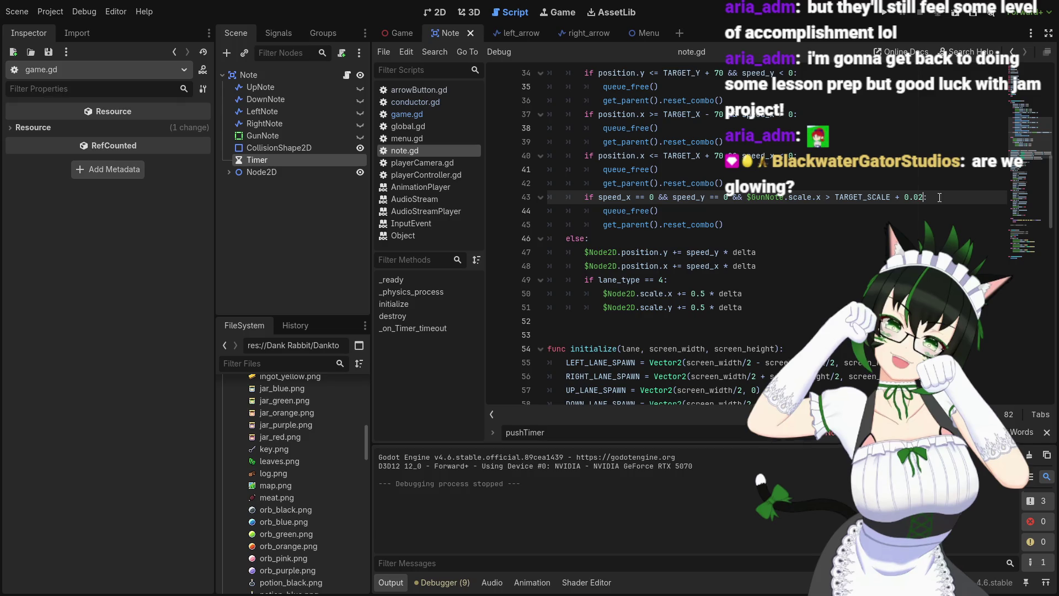
pyautogui.write('2')
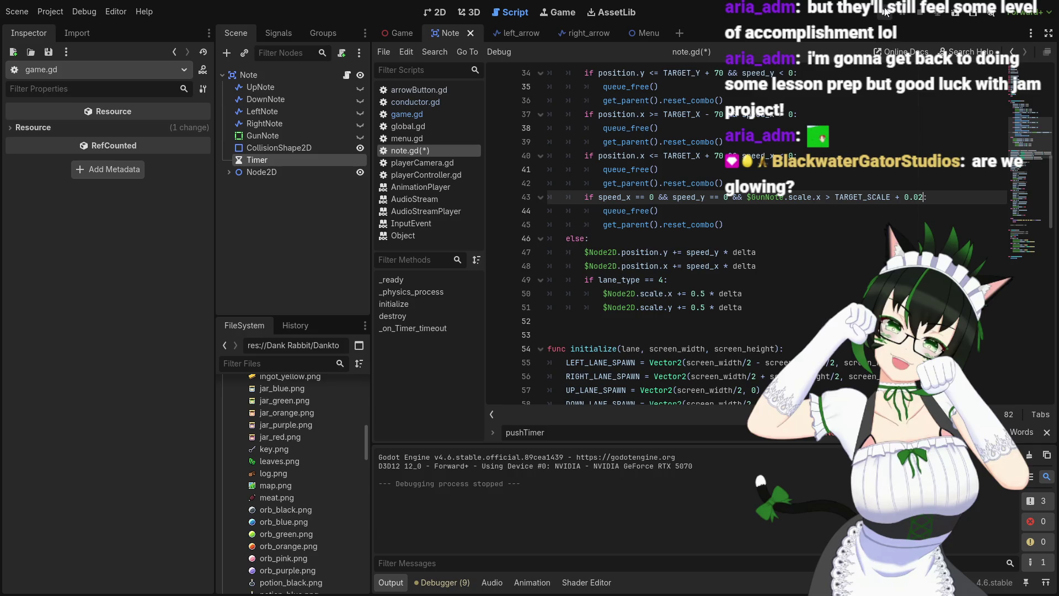
pyautogui.click(885, 13)
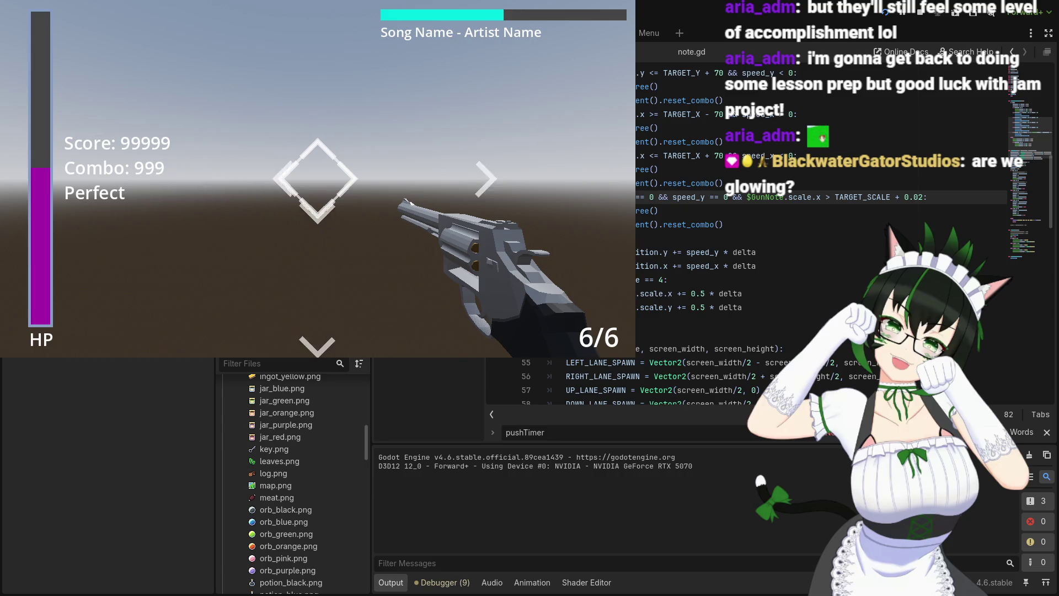
# Play the test run with the TARGET_SCALE + 0.02 removal check, then stop it with F8
pyautogui.press('F8')
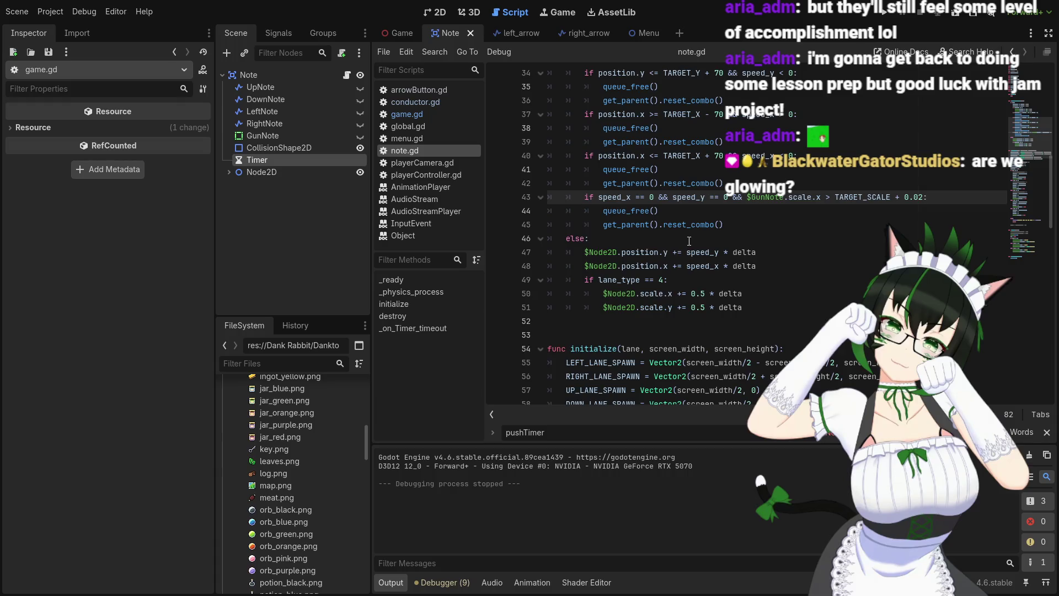
pyautogui.scroll(6, 689, 241)
pyautogui.scroll(2, 679, 270)
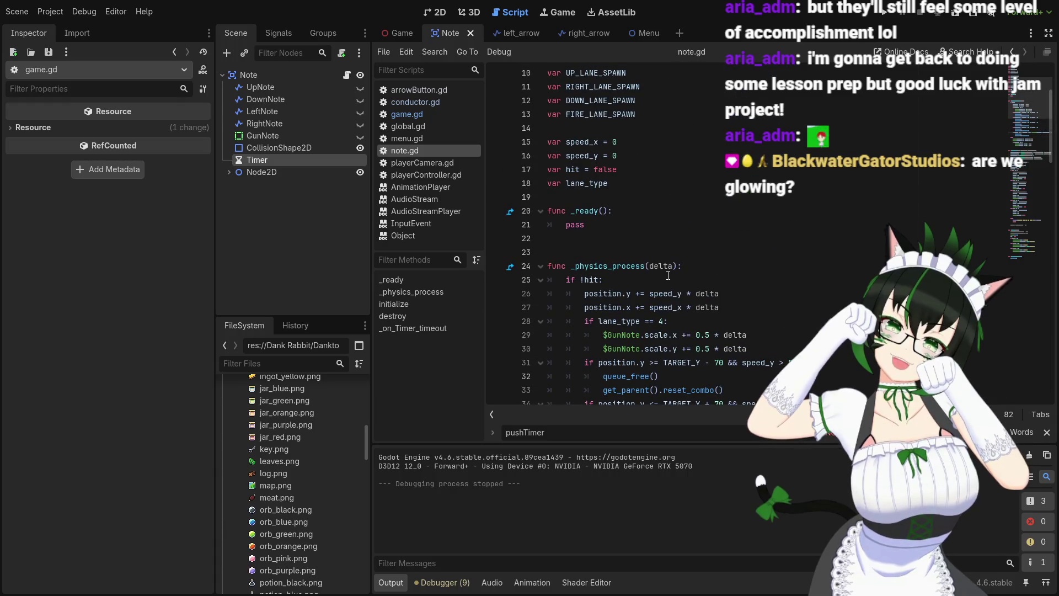
pyautogui.scroll(-1, 668, 276)
pyautogui.scroll(4, 624, 263)
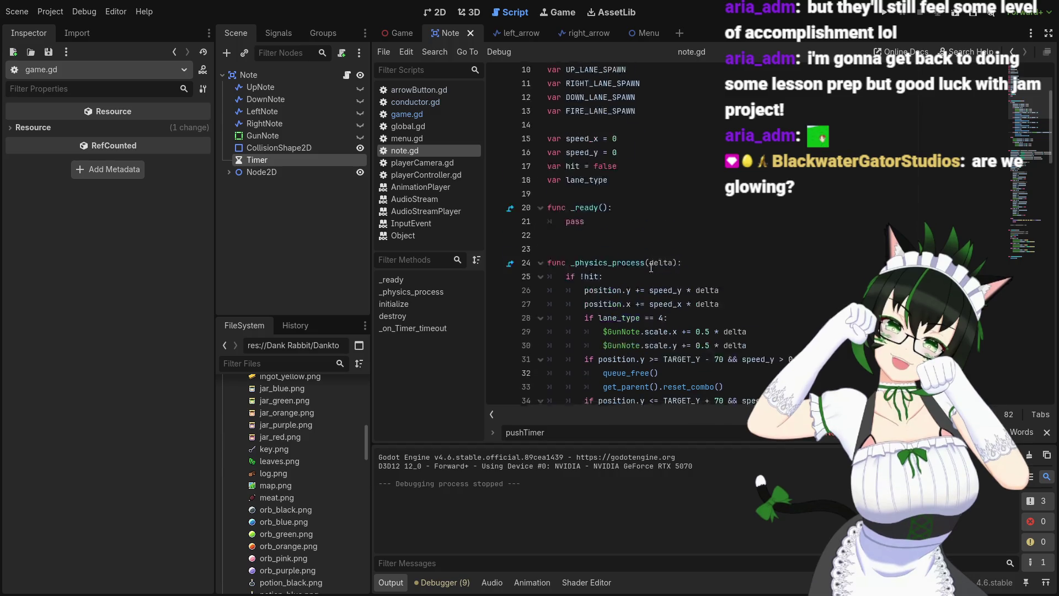
pyautogui.scroll(-4, 646, 211)
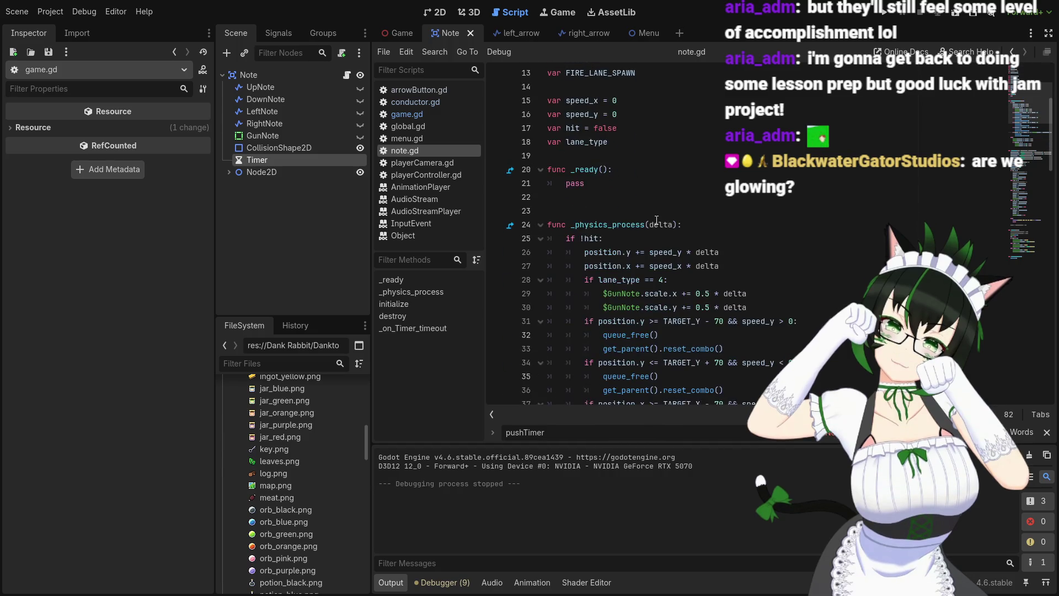
pyautogui.scroll(-2, 657, 220)
pyautogui.scroll(-10, 668, 216)
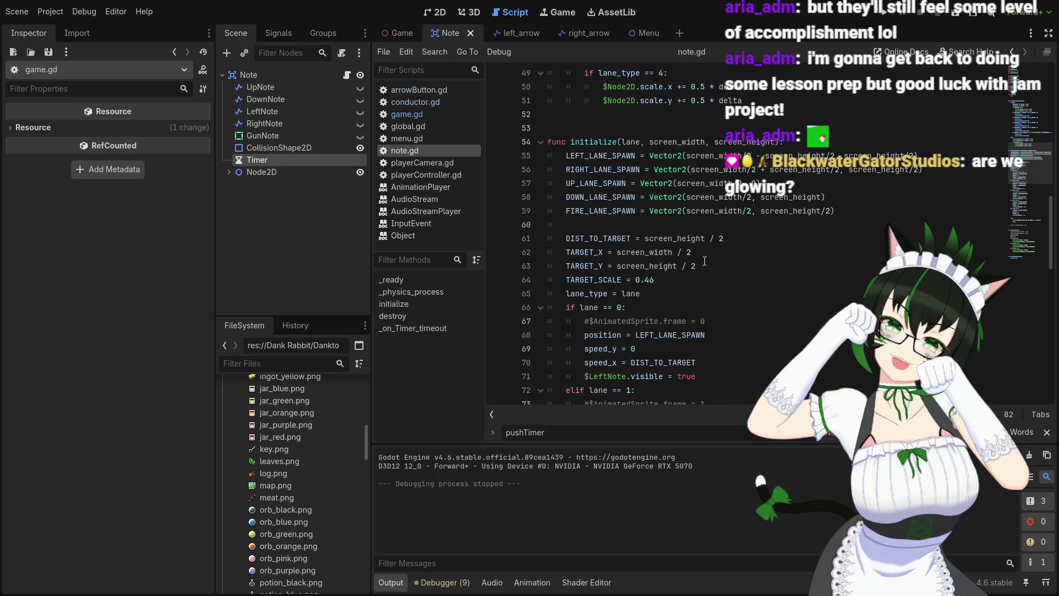
pyautogui.scroll(-3, 704, 261)
pyautogui.scroll(2, 705, 257)
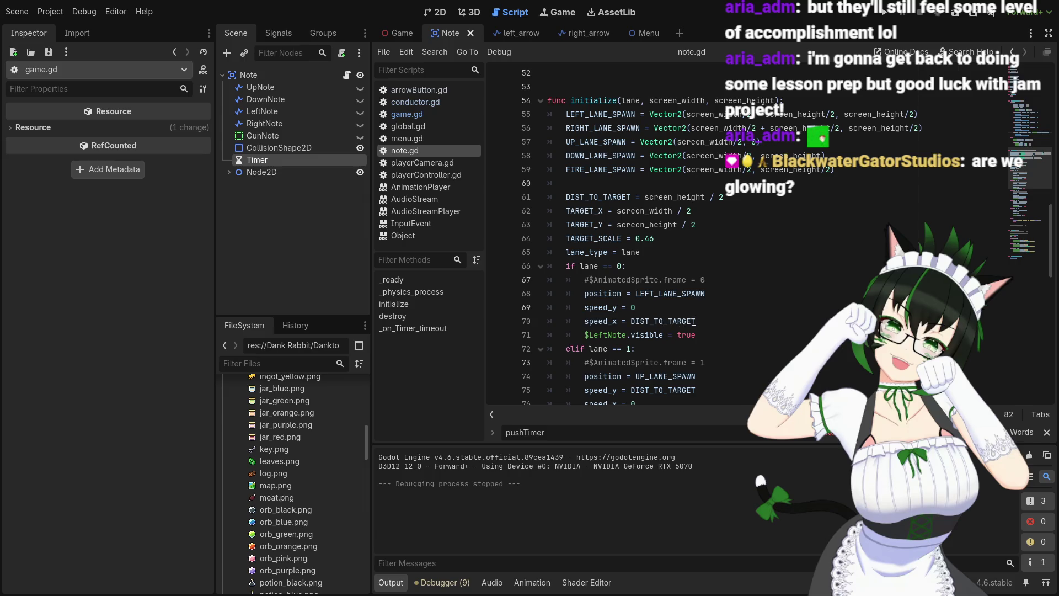
pyautogui.moveTo(697, 323)
pyautogui.scroll(-2, 699, 316)
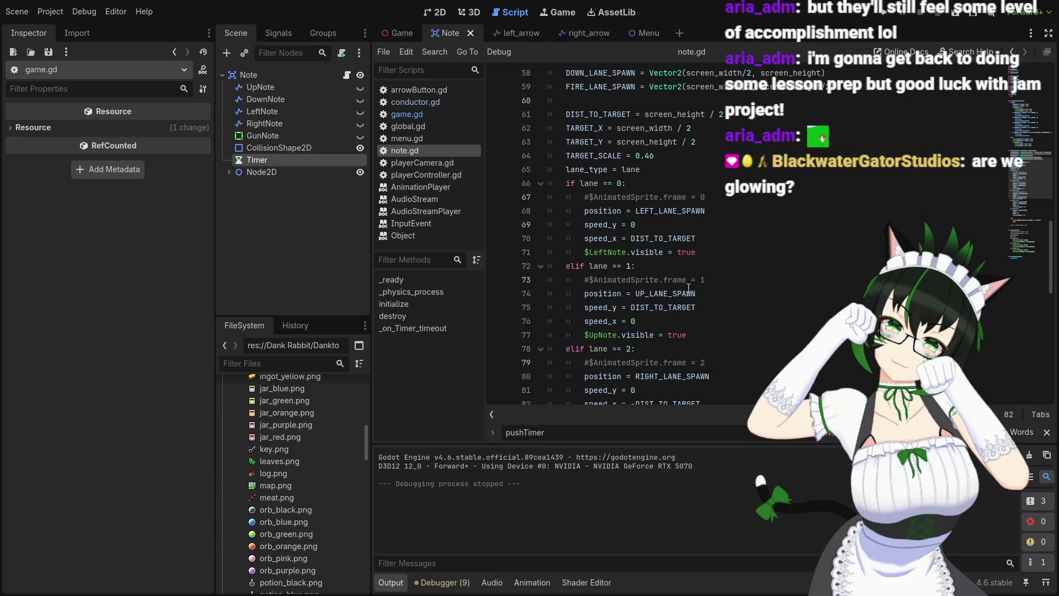
pyautogui.moveTo(666, 241)
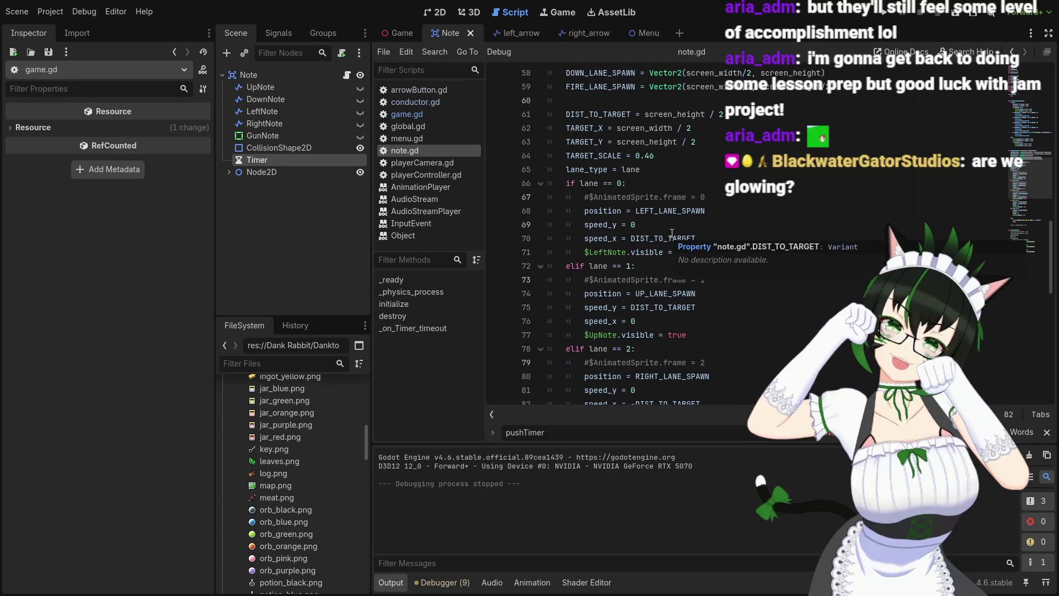
pyautogui.scroll(-3, 669, 236)
pyautogui.scroll(-9, 718, 235)
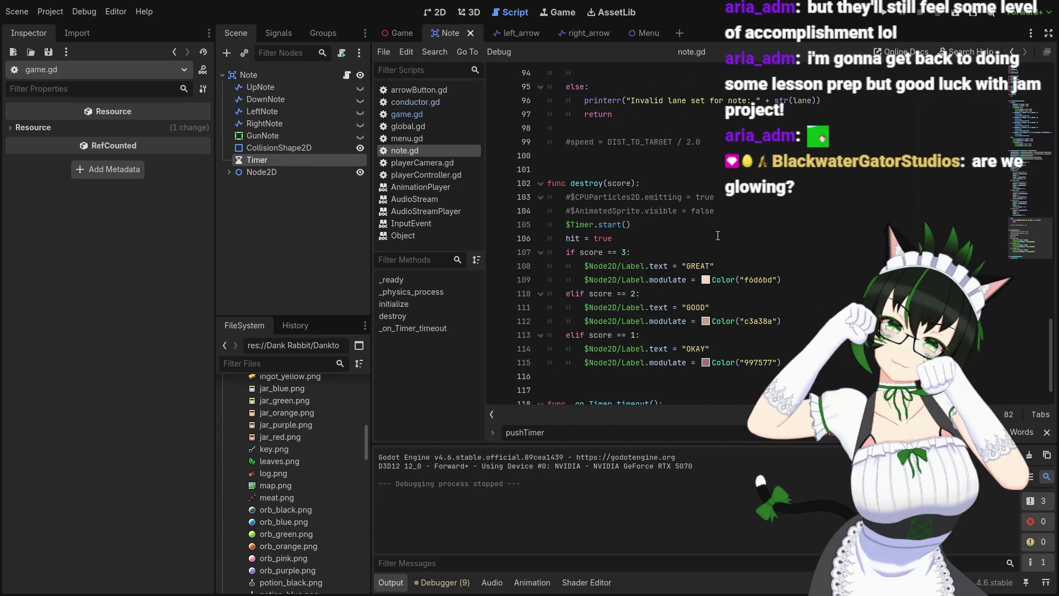
pyautogui.scroll(6, 717, 236)
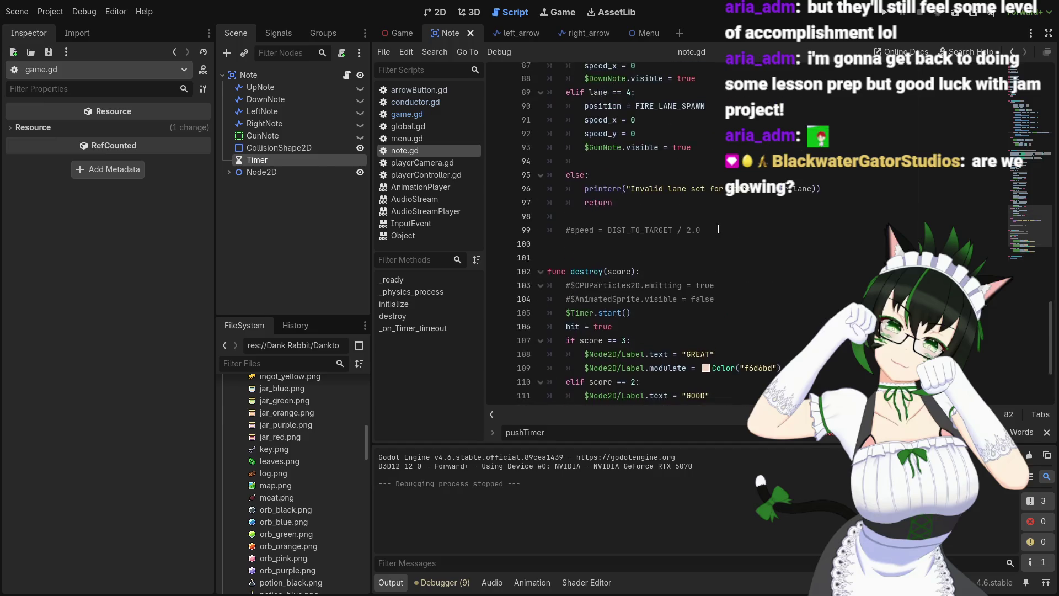
pyautogui.scroll(2, 718, 228)
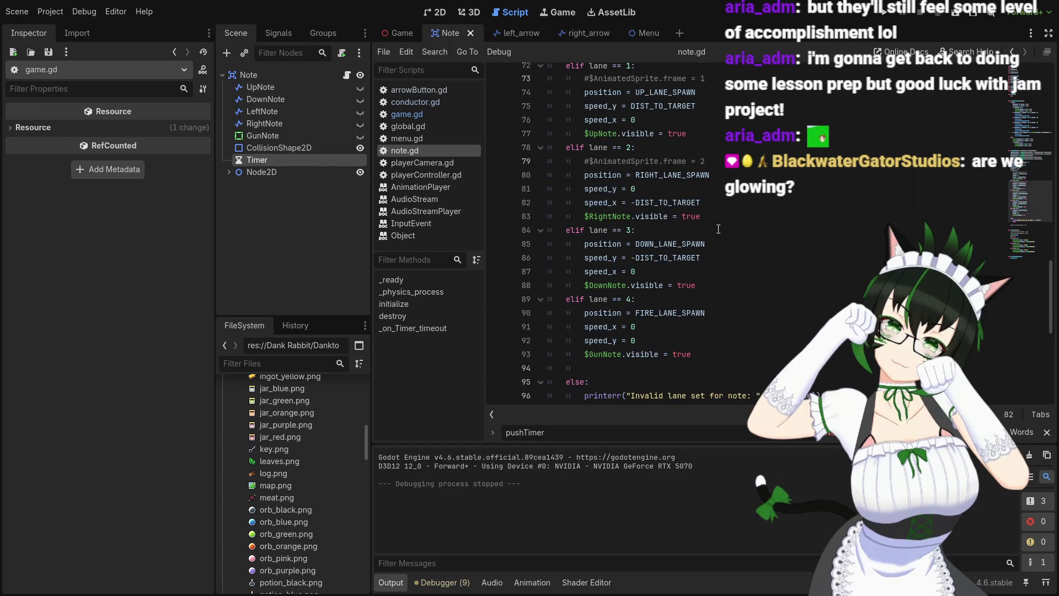
pyautogui.scroll(3, 719, 228)
pyautogui.scroll(1, 719, 229)
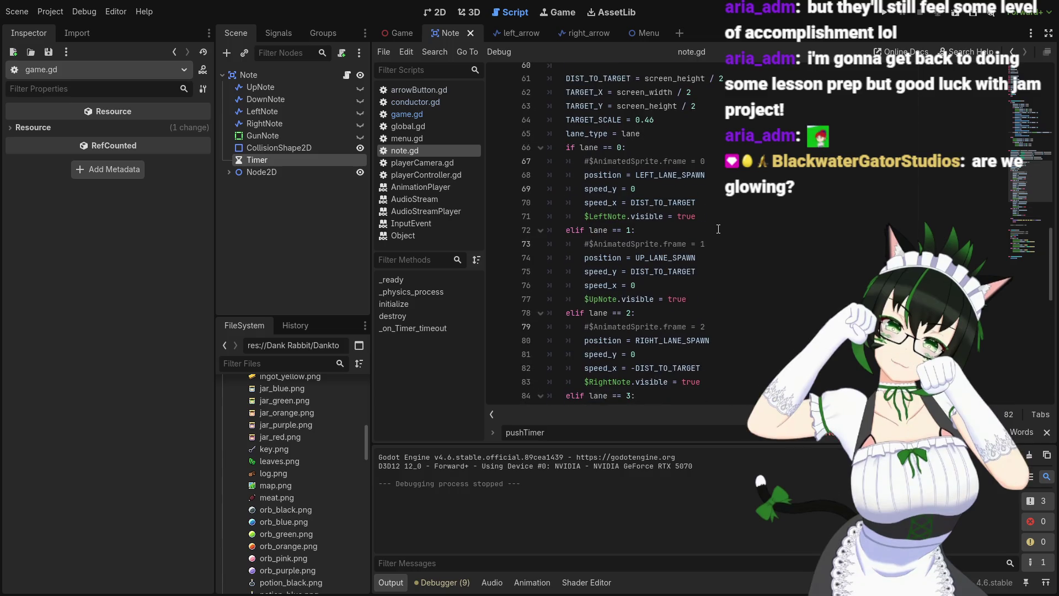
pyautogui.scroll(1, 718, 229)
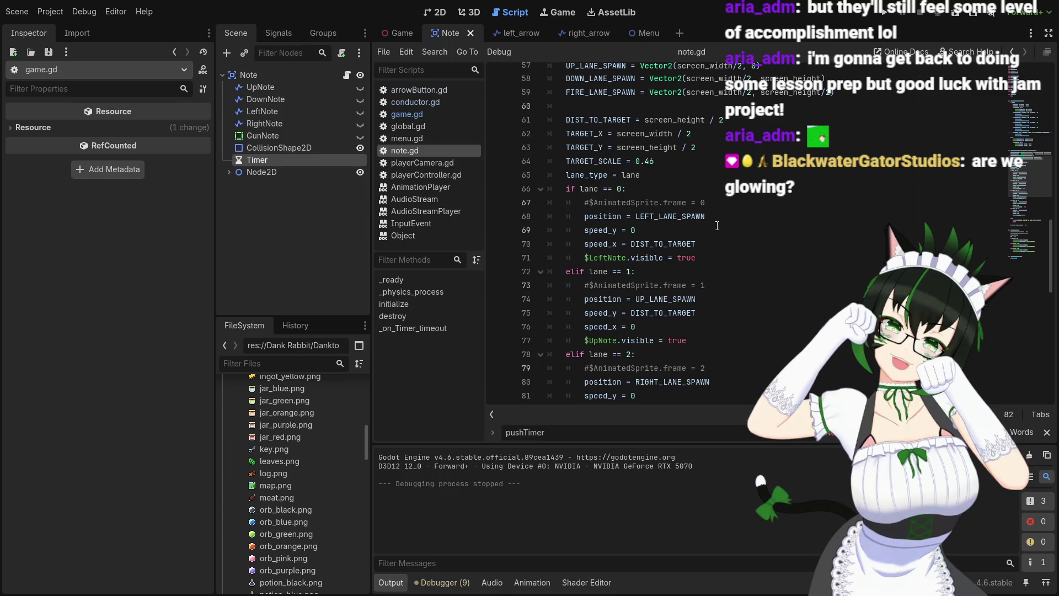
pyautogui.scroll(1, 717, 225)
pyautogui.scroll(-1, 718, 225)
pyautogui.scroll(-6, 710, 227)
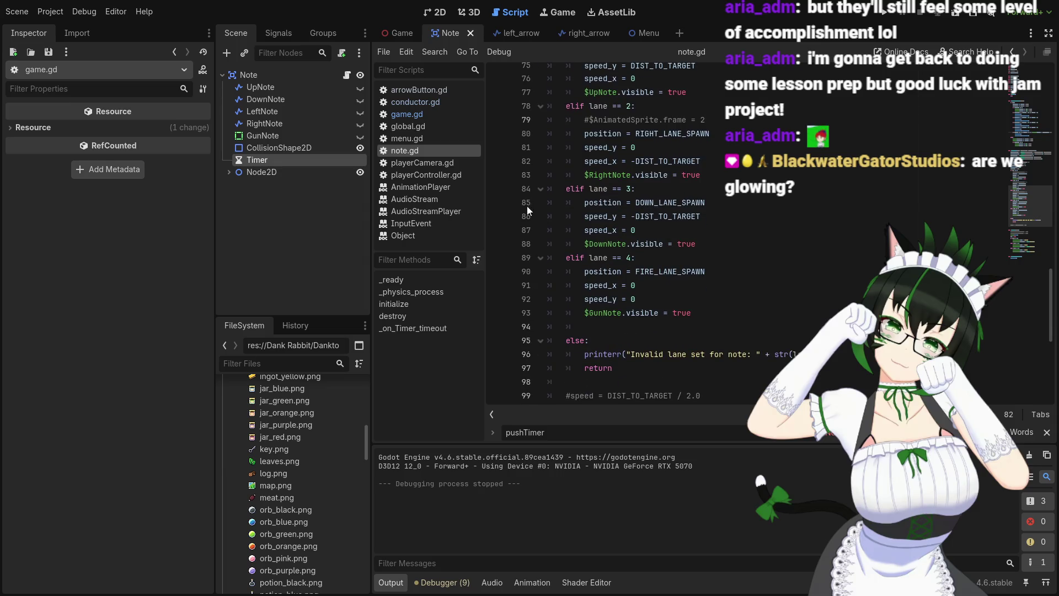
pyautogui.click(448, 118)
pyautogui.click(459, 107)
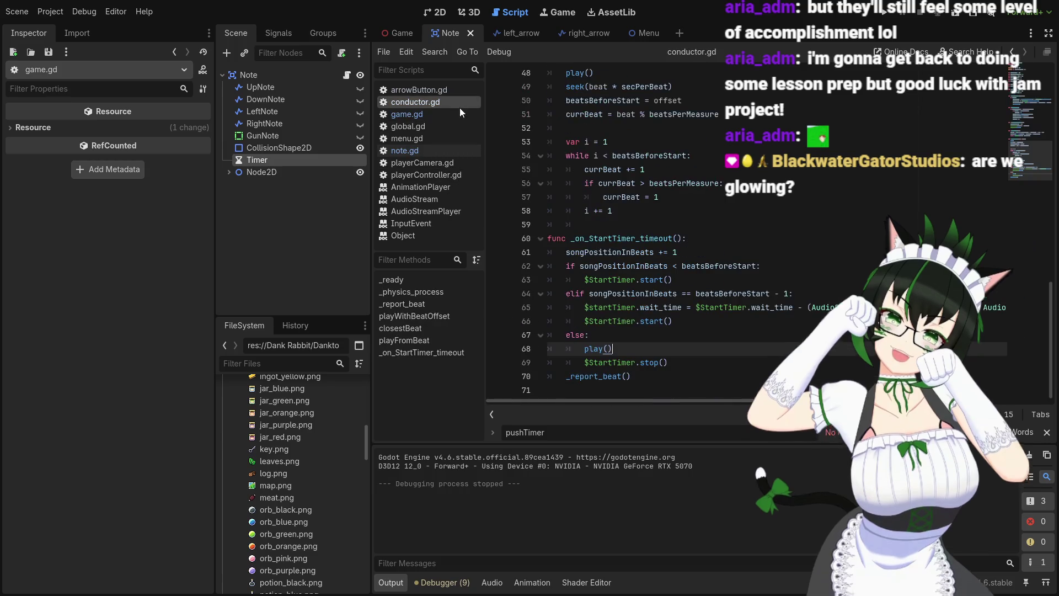
pyautogui.click(455, 115)
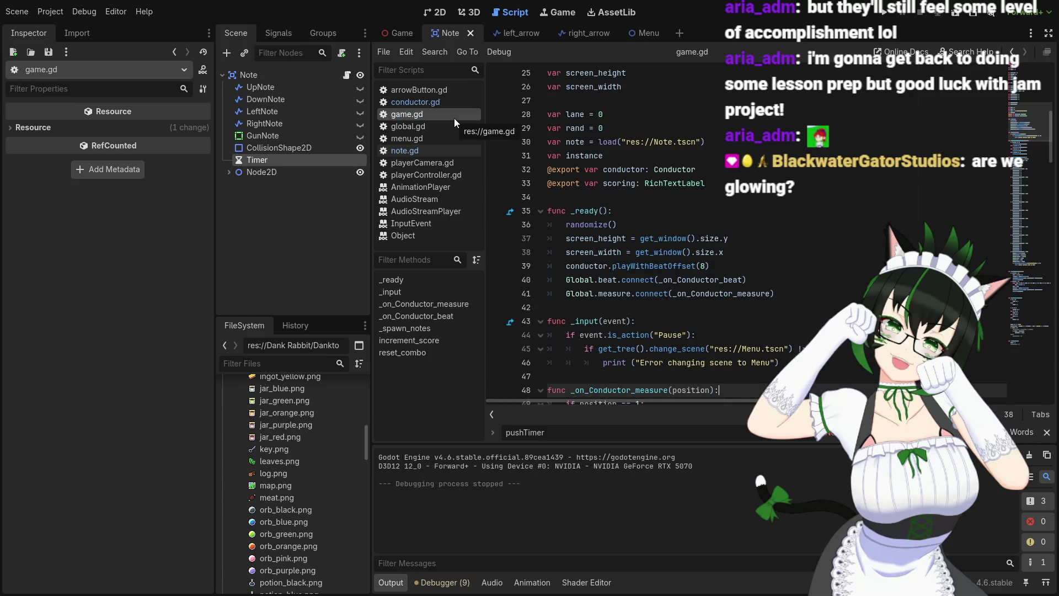
pyautogui.scroll(-5, 622, 268)
pyautogui.scroll(-11, 623, 267)
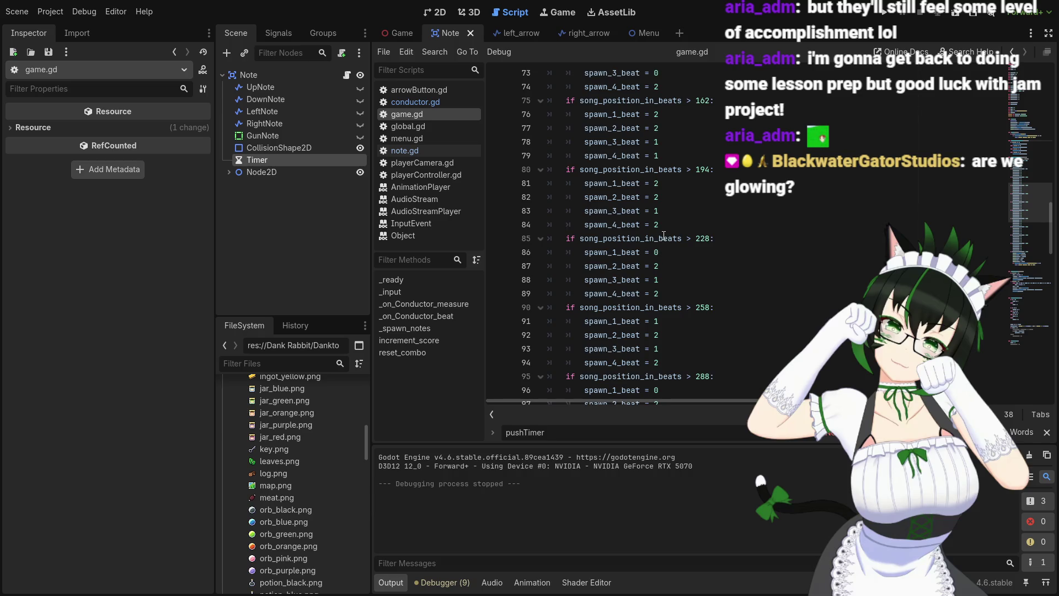
pyautogui.scroll(6, 695, 226)
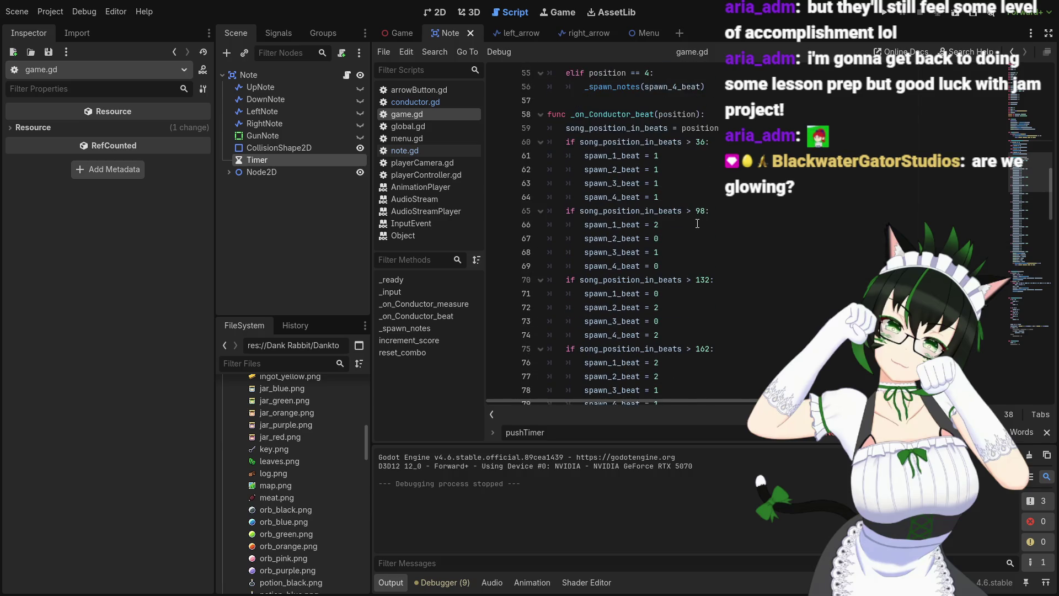
pyautogui.scroll(-16, 697, 223)
pyautogui.scroll(6, 696, 224)
pyautogui.scroll(3, 697, 223)
pyautogui.scroll(2, 697, 223)
pyautogui.scroll(5, 697, 224)
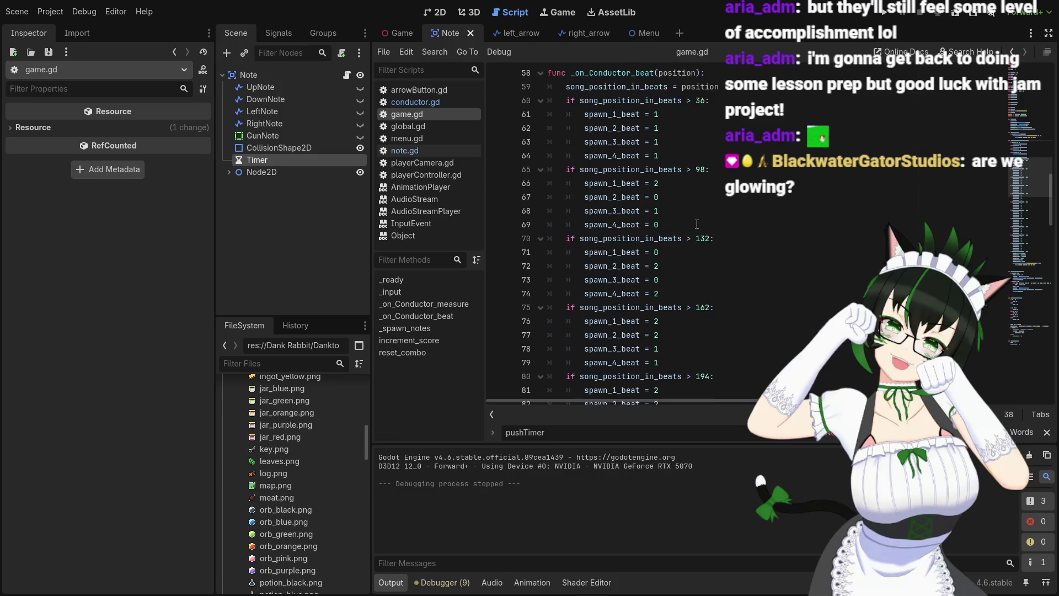
pyautogui.hotkey('ctrl', 'f')
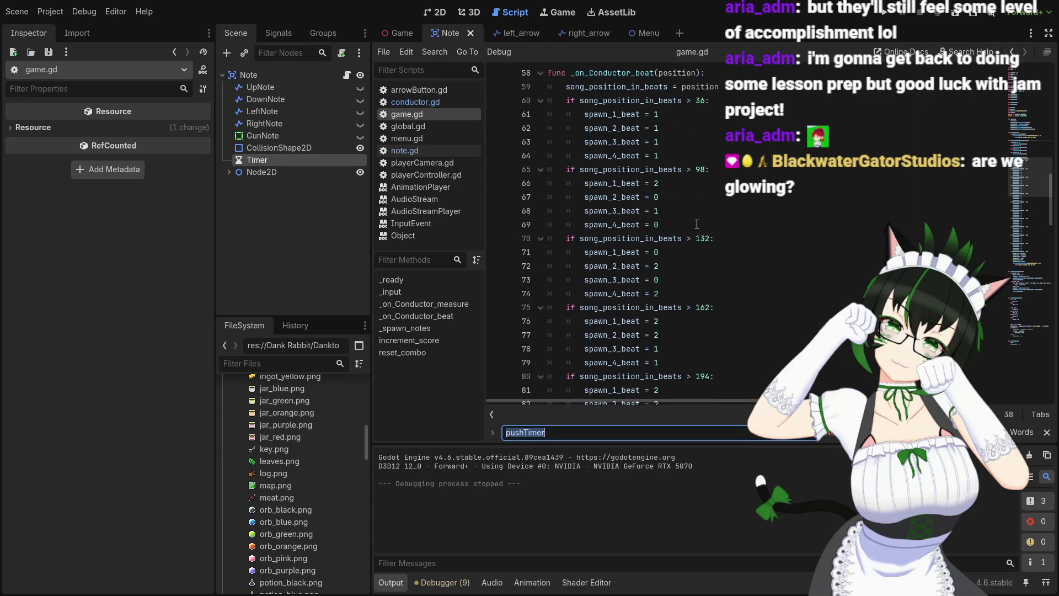
pyautogui.write('3')
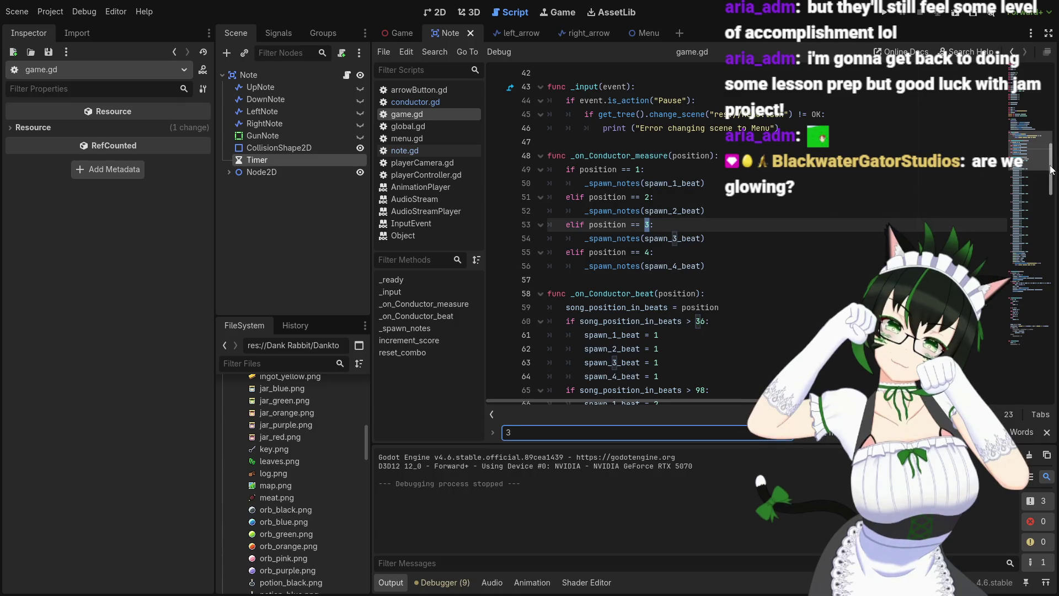
pyautogui.scroll(-1, 1051, 170)
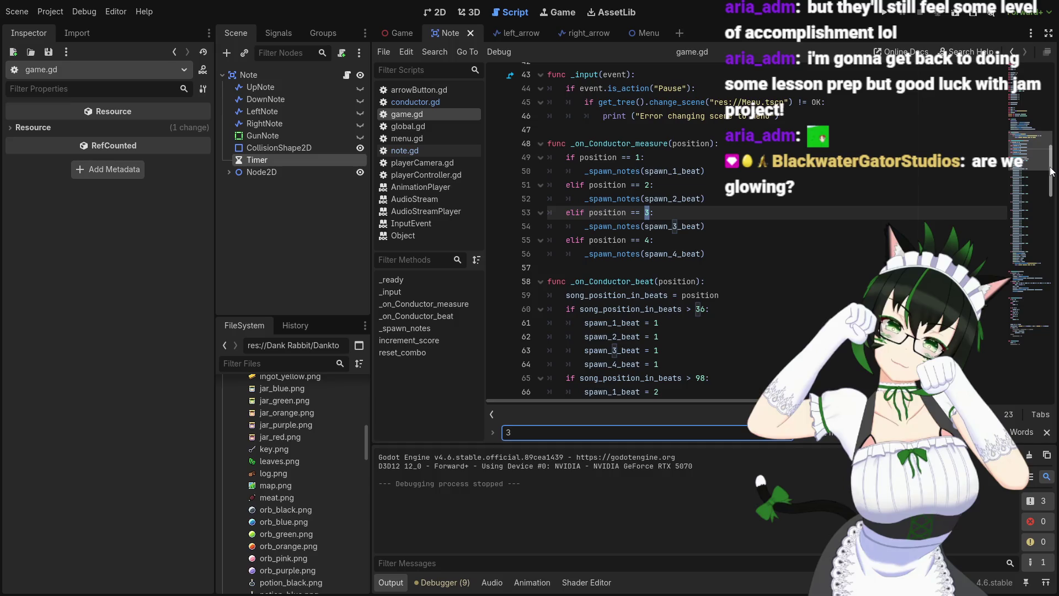
pyautogui.scroll(3, 1051, 170)
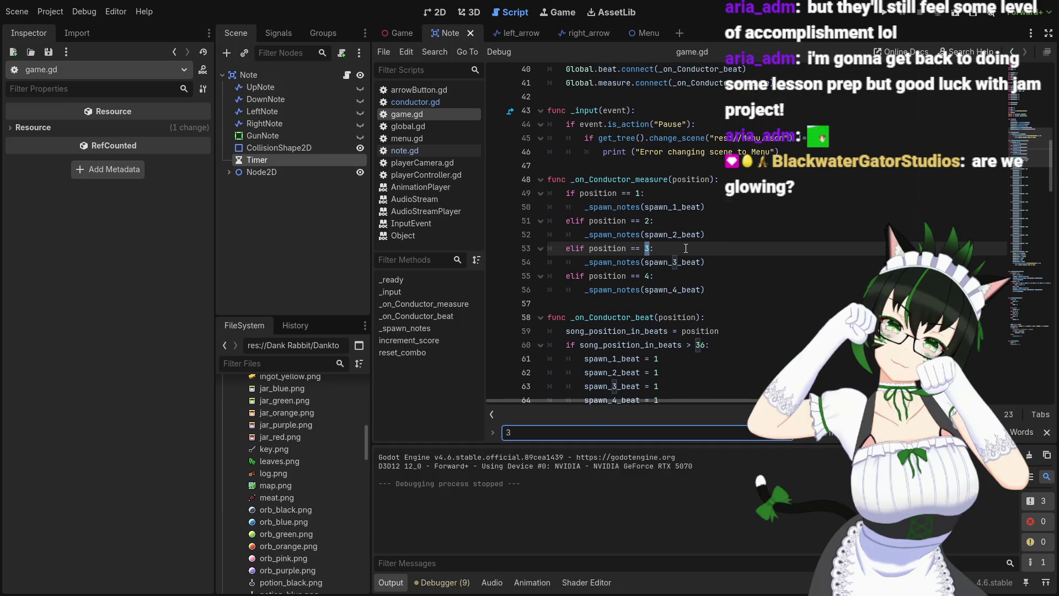
pyautogui.click(695, 278)
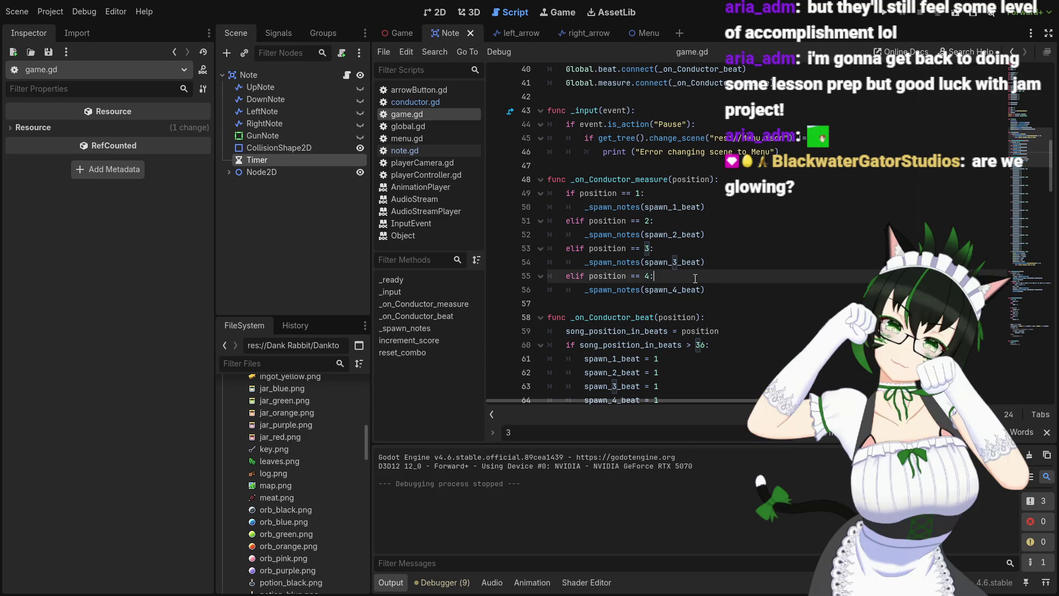
pyautogui.click(674, 292)
pyautogui.scroll(-2, 697, 292)
pyautogui.scroll(-1, 697, 292)
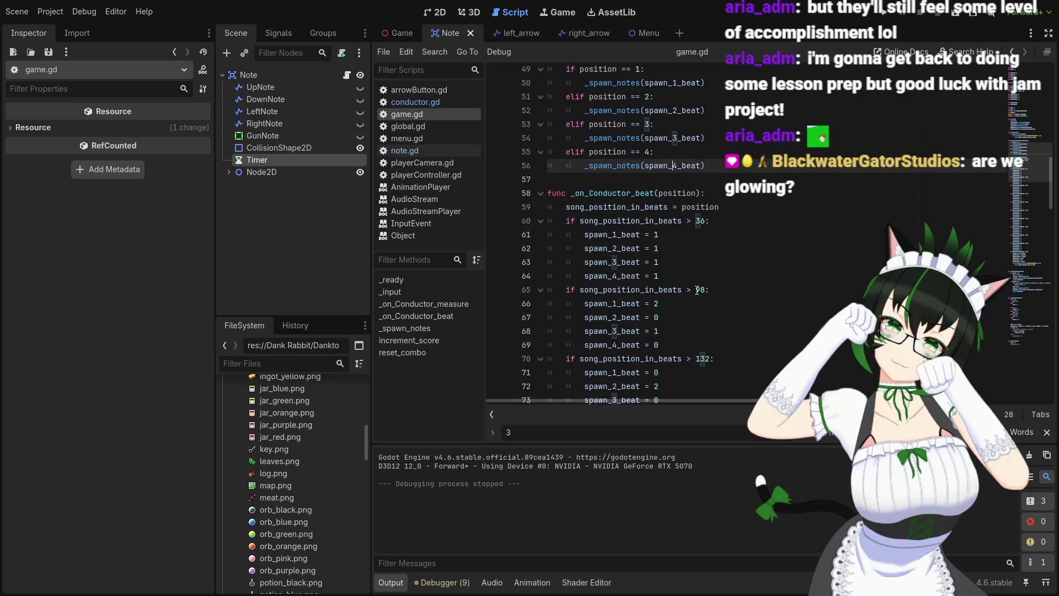
pyautogui.scroll(2, 697, 289)
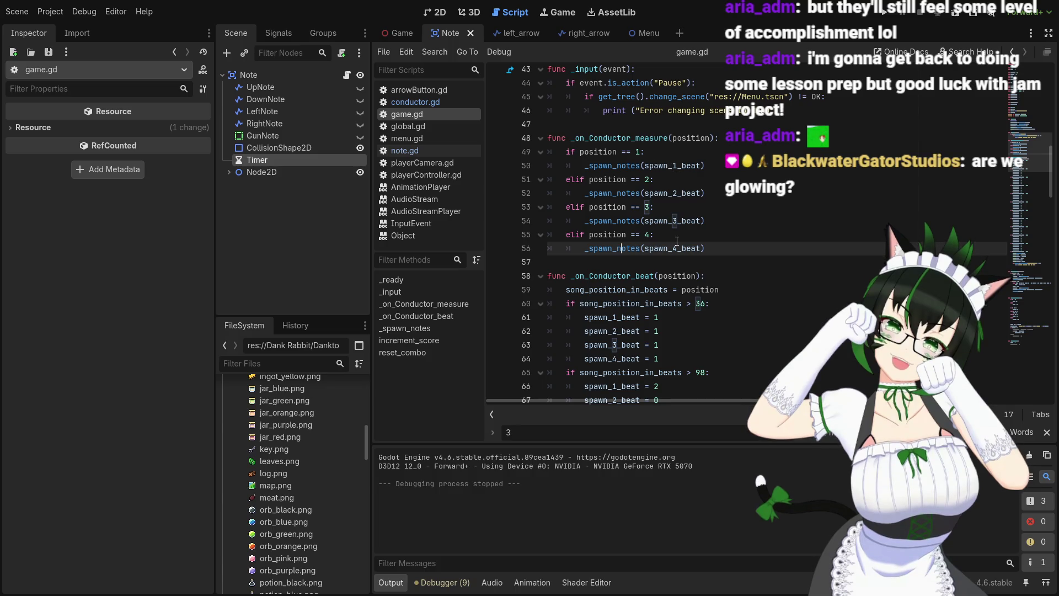
pyautogui.scroll(2, 677, 239)
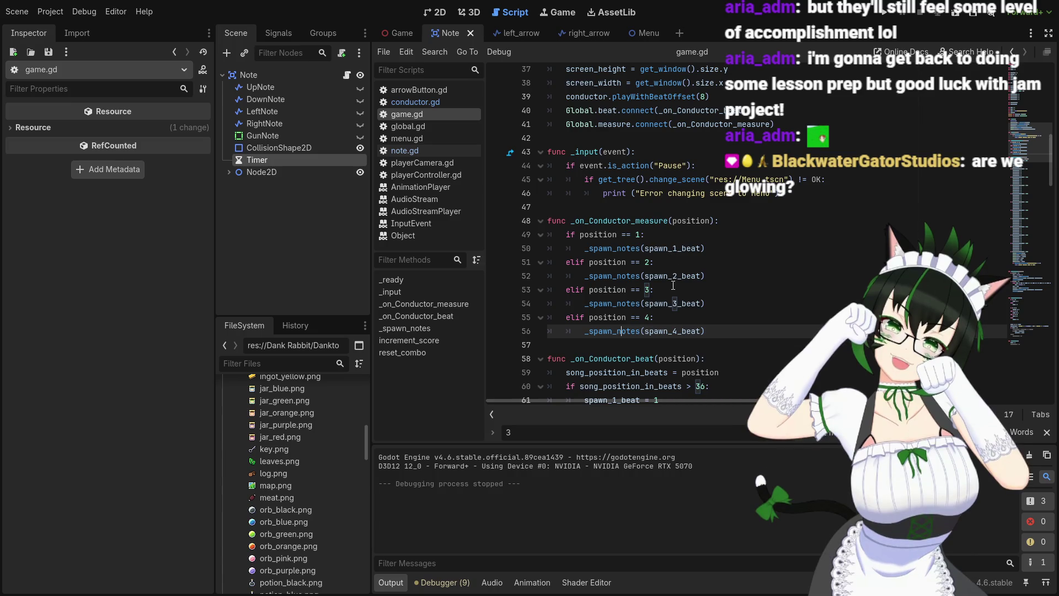
pyautogui.scroll(-5, 673, 285)
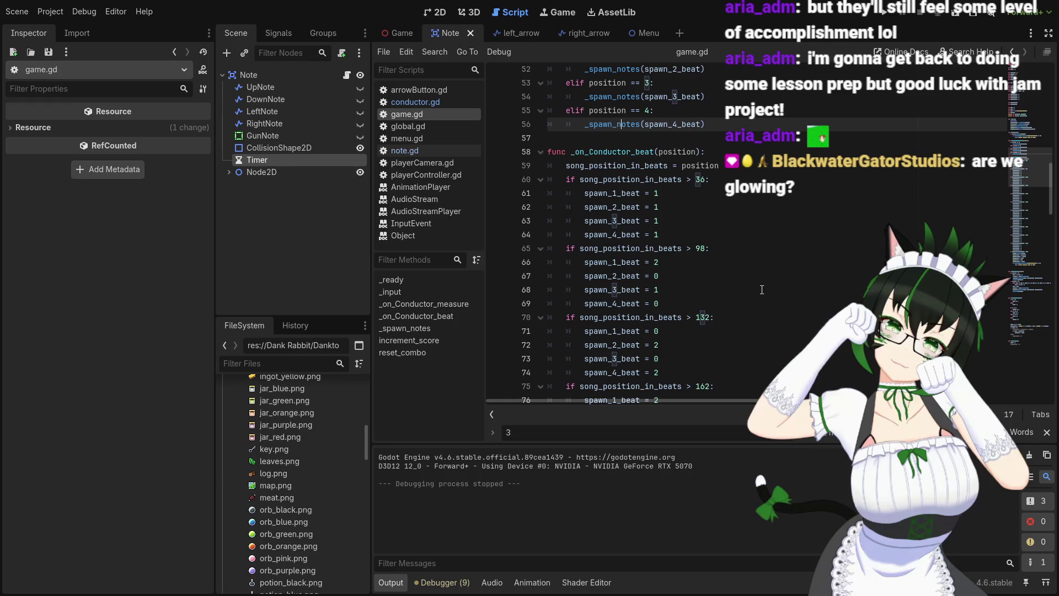
pyautogui.scroll(-1, 734, 252)
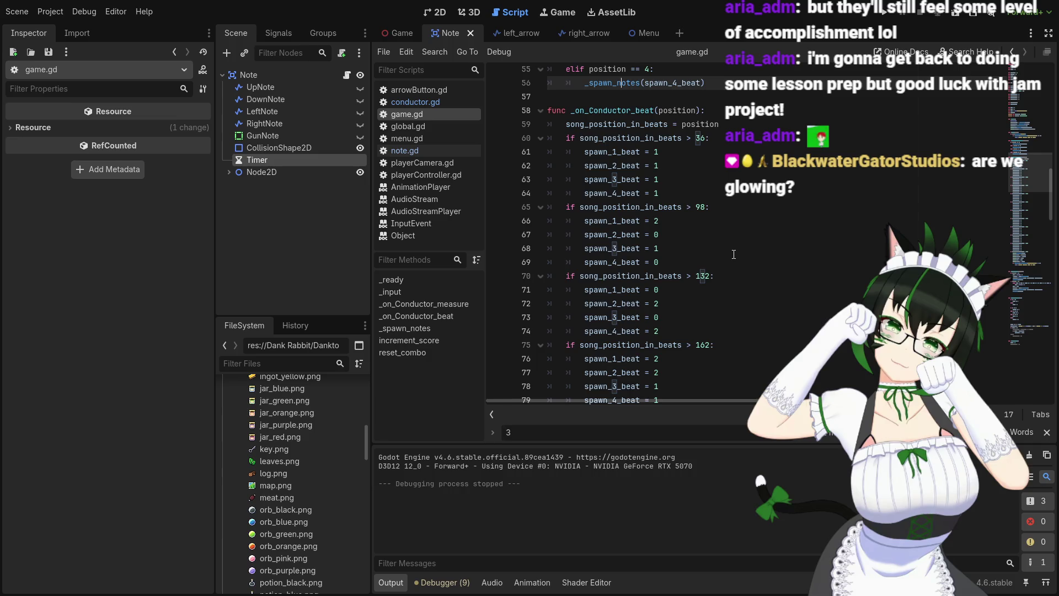
pyautogui.scroll(-3, 734, 254)
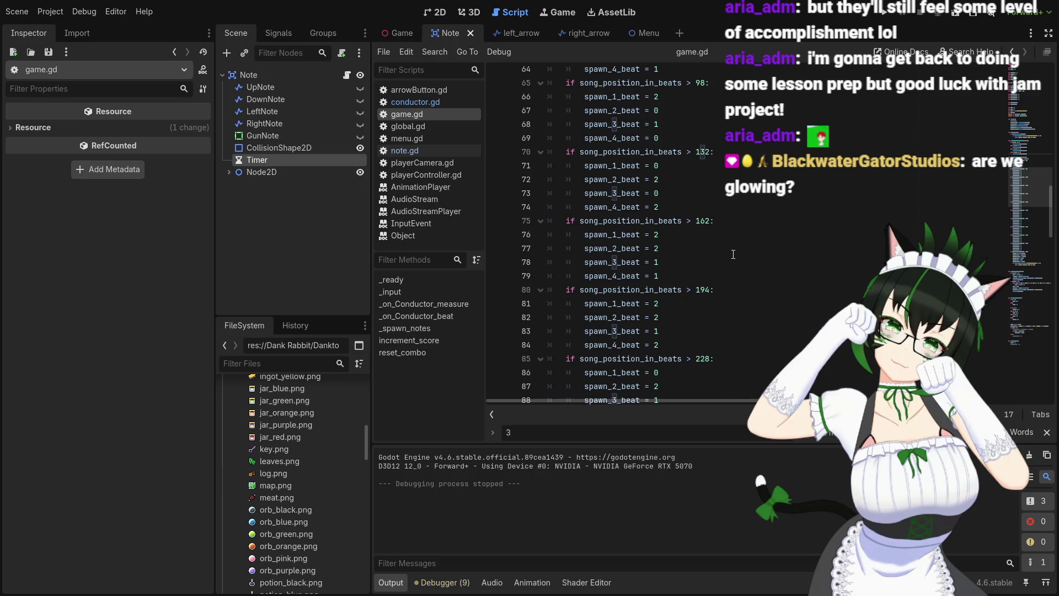
pyautogui.scroll(-9, 733, 254)
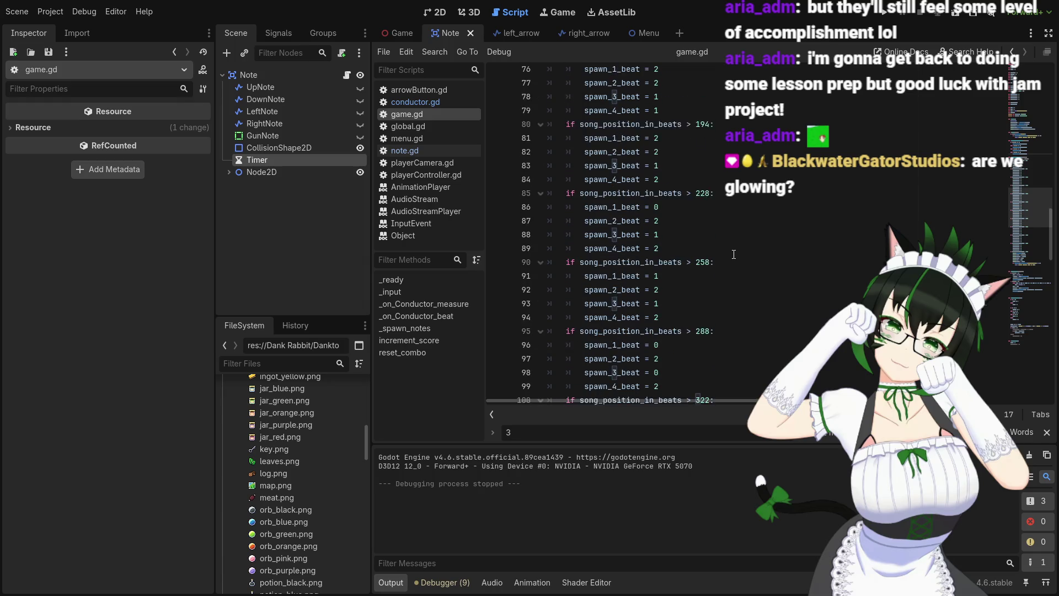
pyautogui.scroll(-3, 734, 253)
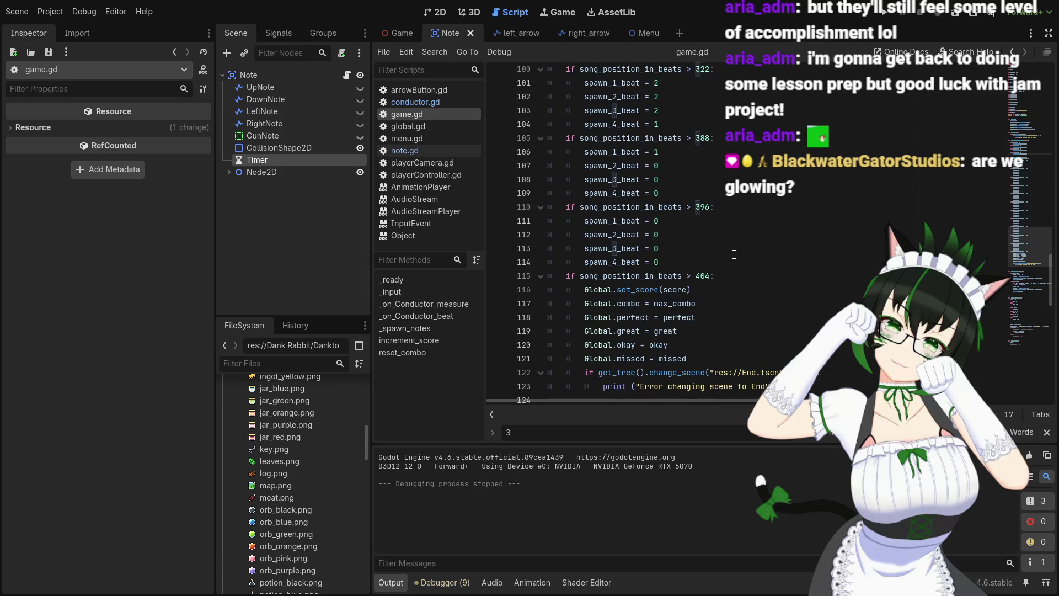
pyautogui.scroll(4, 734, 254)
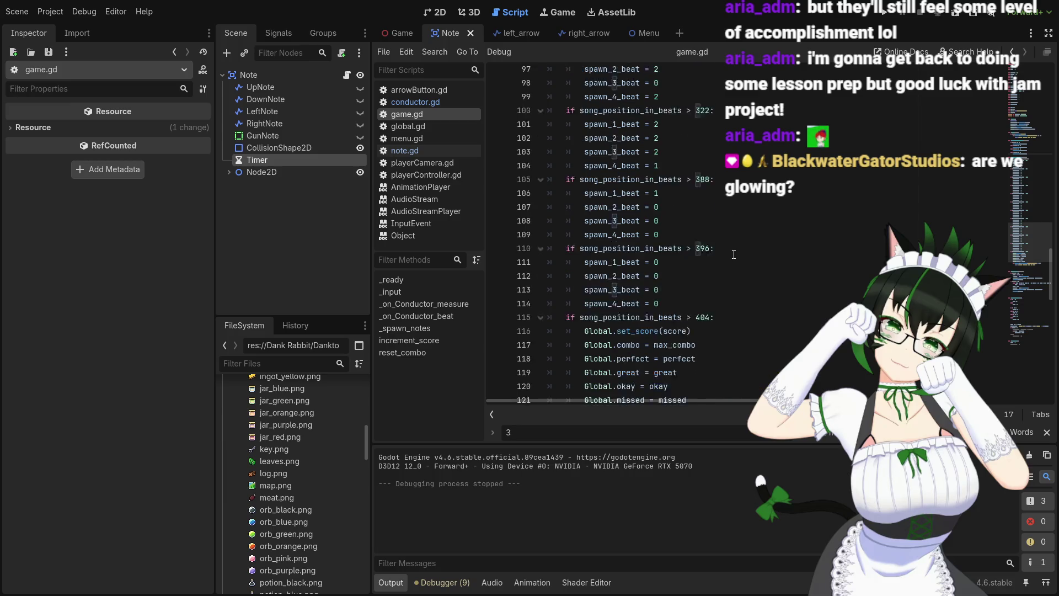
pyautogui.scroll(10, 734, 253)
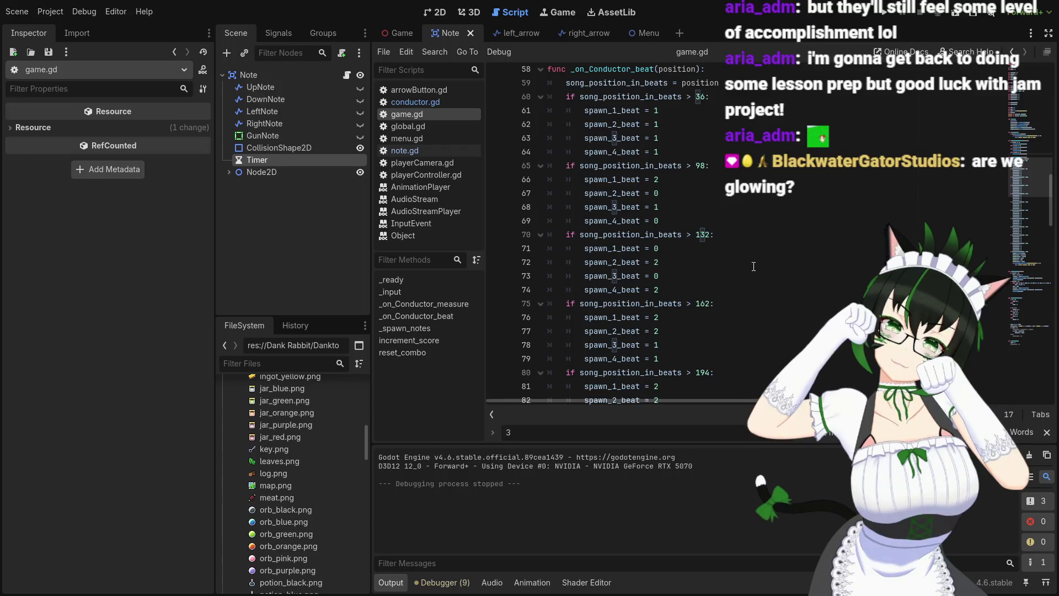
pyautogui.scroll(-3, 754, 266)
pyautogui.scroll(-9, 753, 266)
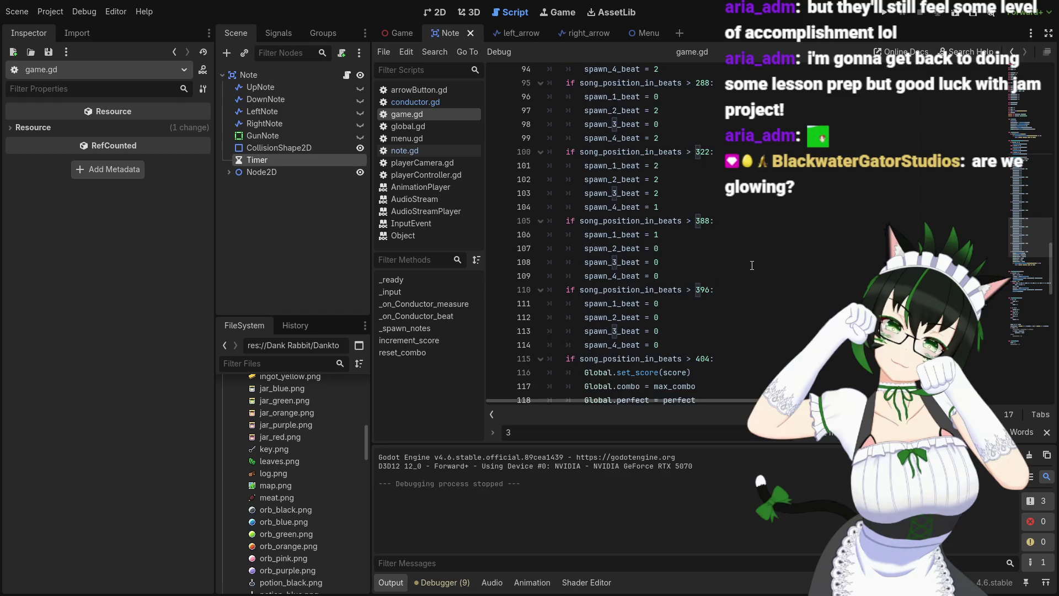
pyautogui.click(440, 151)
pyautogui.scroll(4, 721, 228)
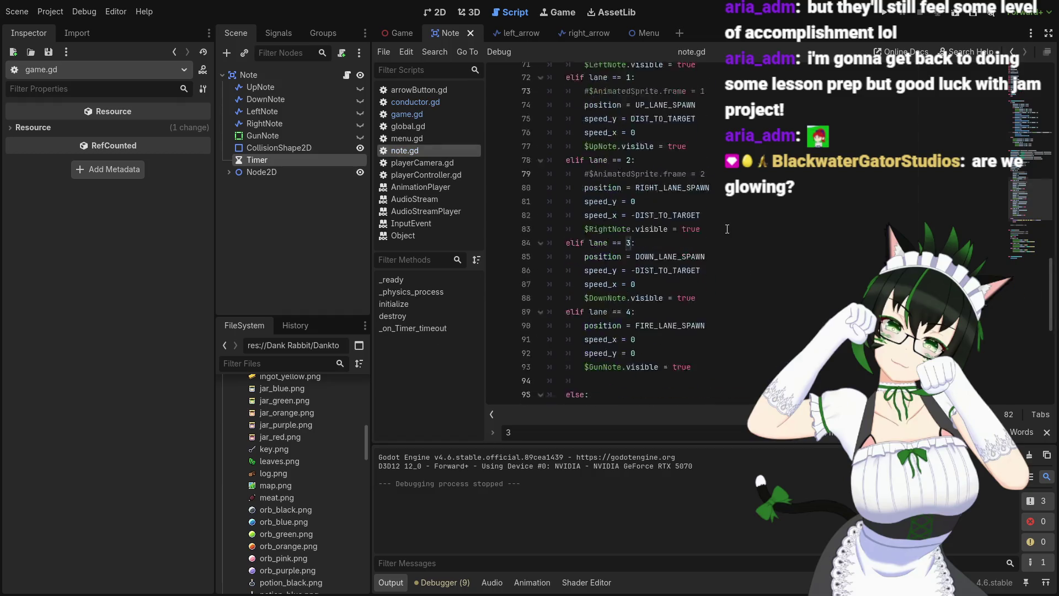
pyautogui.scroll(2, 661, 215)
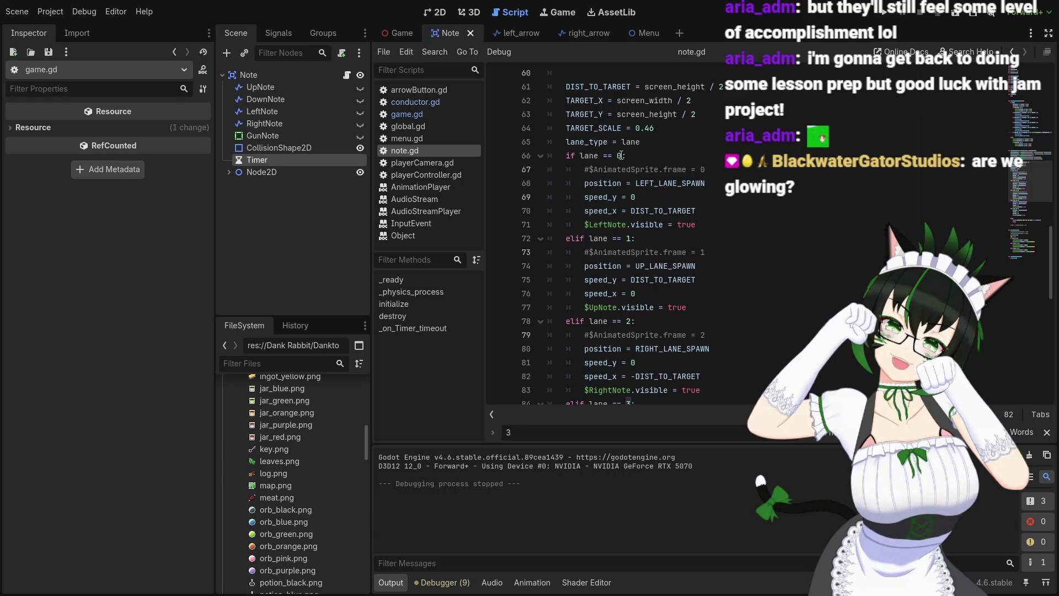
pyautogui.scroll(-8, 620, 156)
pyautogui.scroll(9, 661, 222)
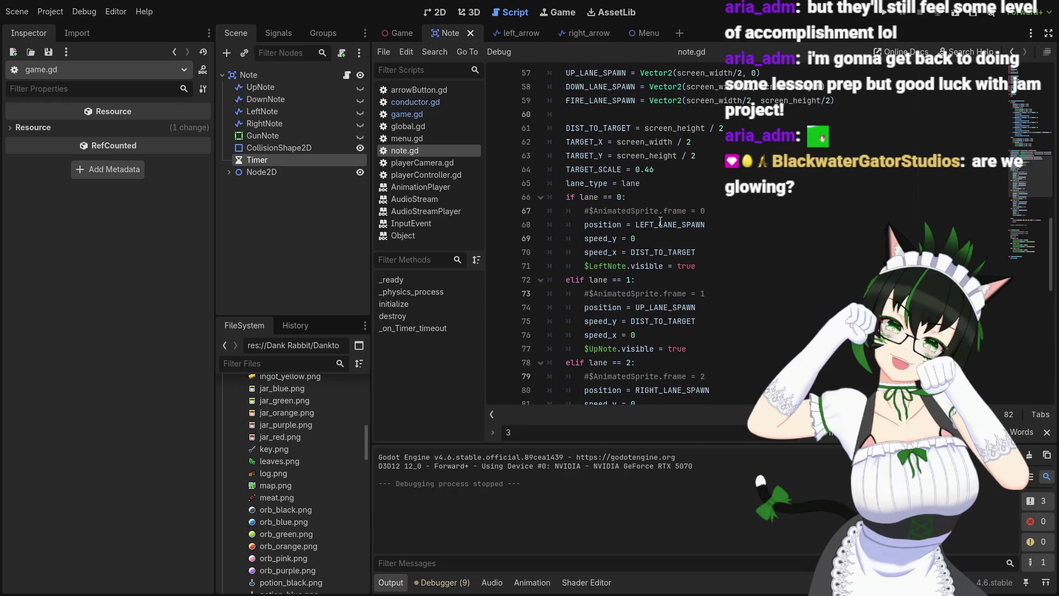
pyautogui.scroll(2, 662, 228)
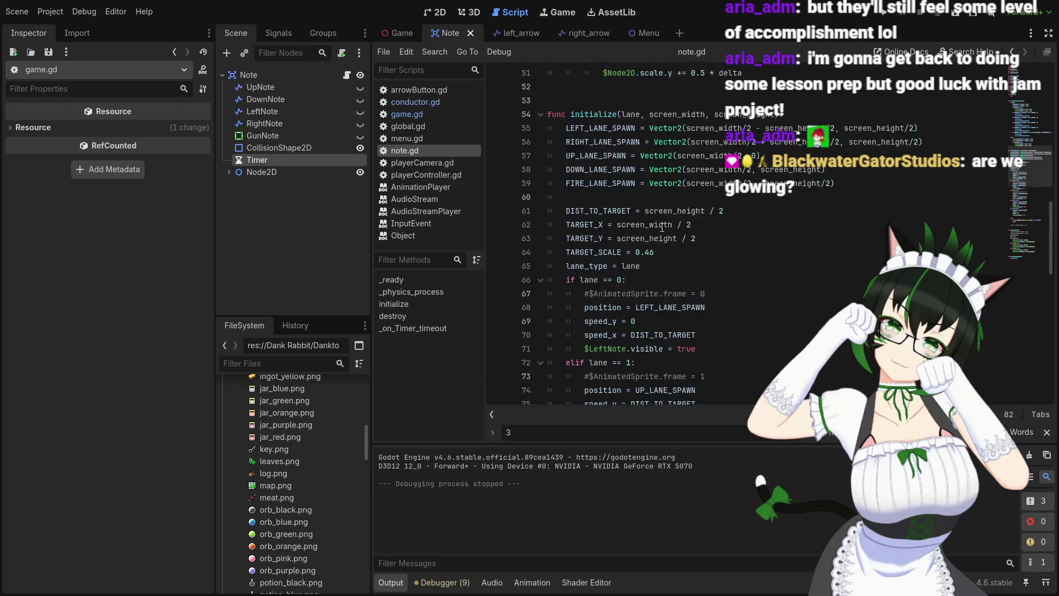
pyautogui.scroll(9, 662, 228)
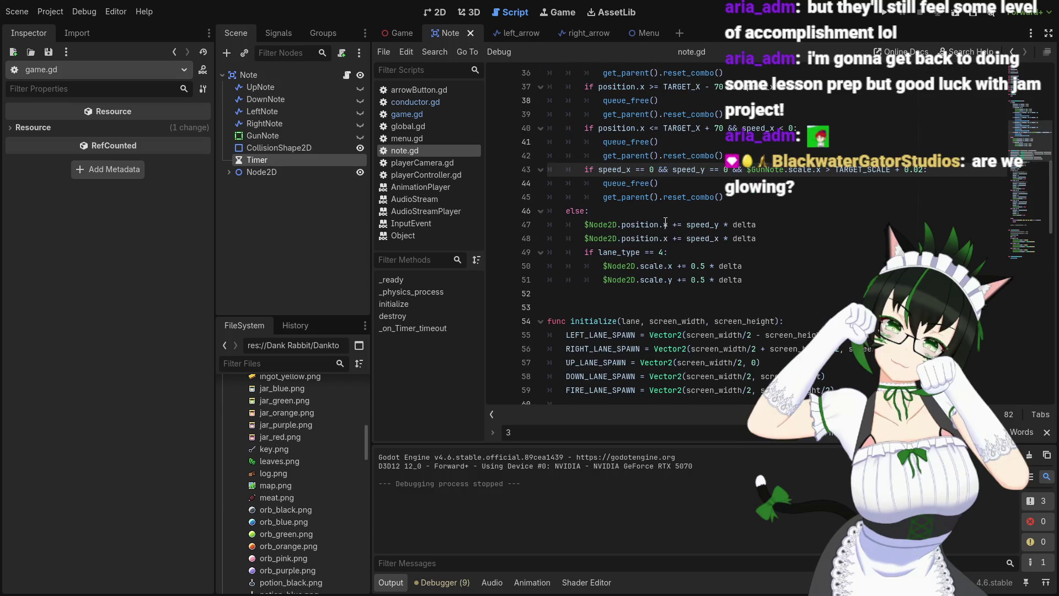
pyautogui.click(429, 114)
pyautogui.scroll(-15, 708, 252)
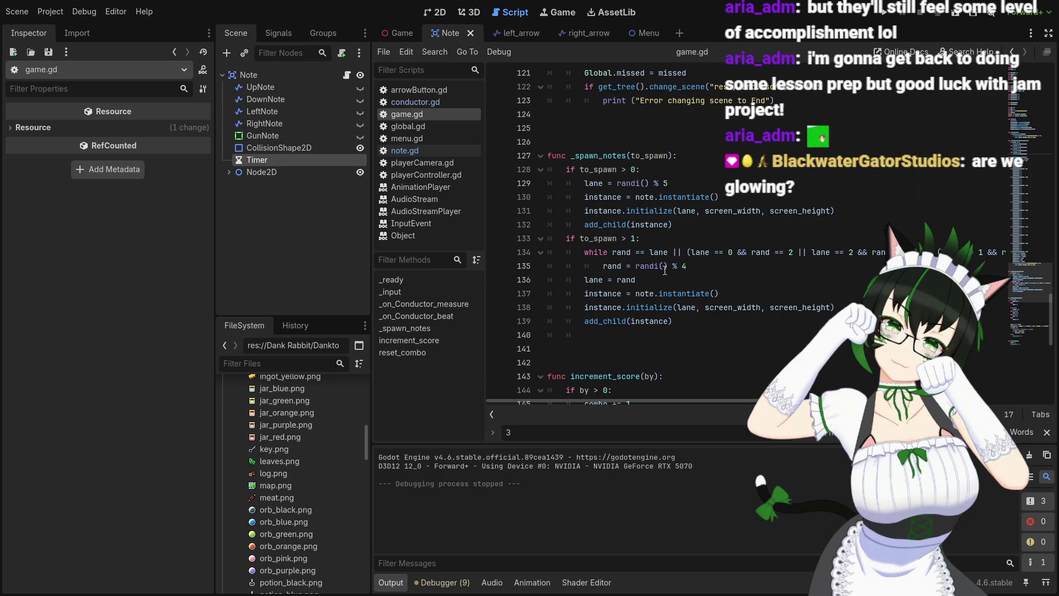
pyautogui.moveTo(628, 402)
pyautogui.mouseDown()
pyautogui.moveTo(754, 402)
pyautogui.moveTo(641, 390)
pyautogui.moveTo(758, 389)
pyautogui.mouseUp()
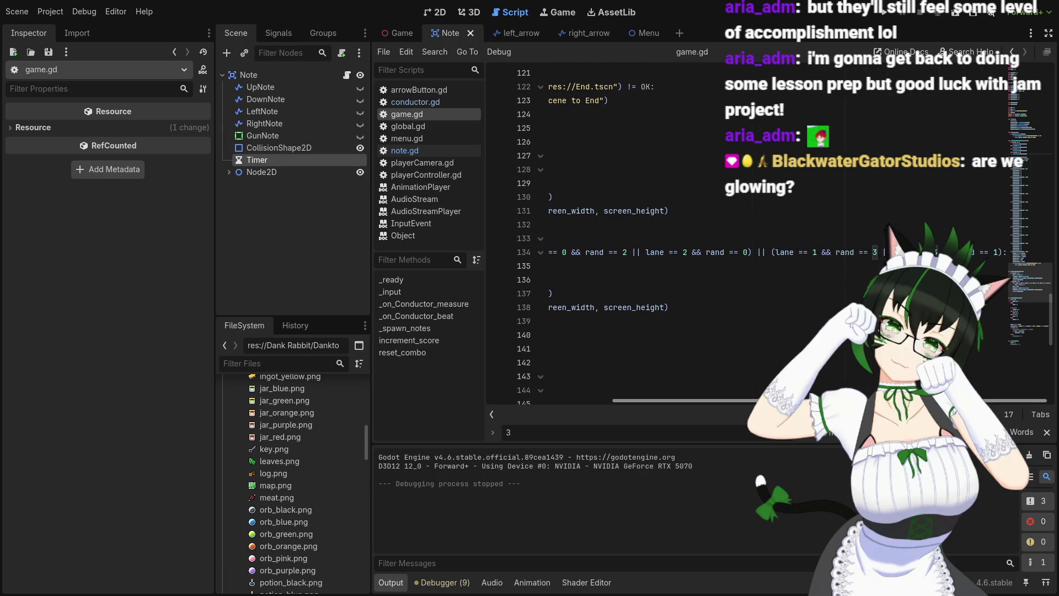
pyautogui.moveTo(758, 389)
pyautogui.mouseDown()
pyautogui.moveTo(635, 386)
pyautogui.moveTo(759, 389)
pyautogui.moveTo(646, 386)
pyautogui.mouseUp()
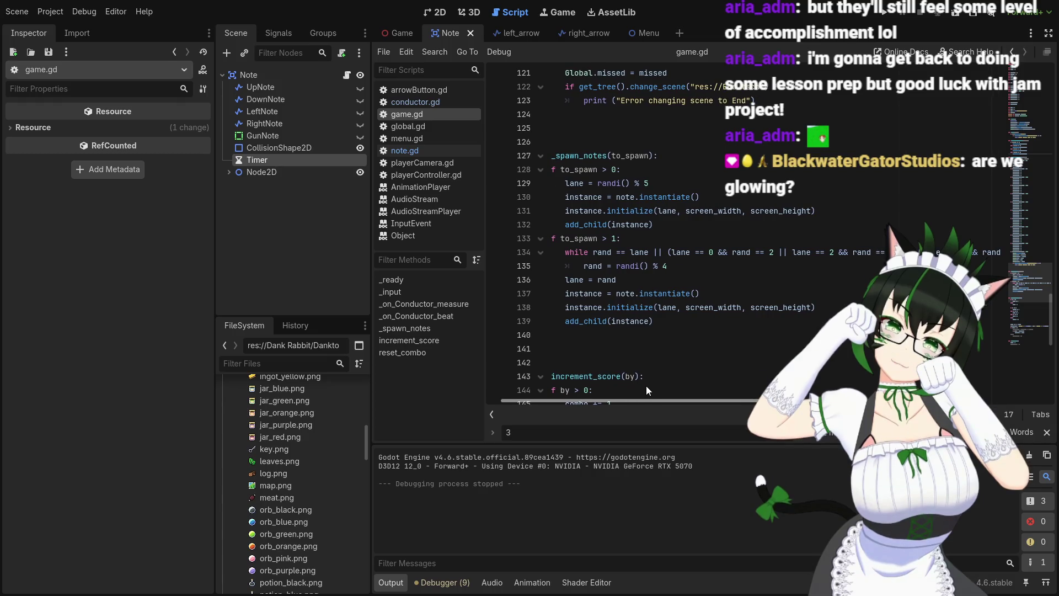
pyautogui.moveTo(646, 385)
pyautogui.mouseDown()
pyautogui.moveTo(628, 385)
pyautogui.moveTo(758, 383)
pyautogui.moveTo(756, 395)
pyautogui.moveTo(588, 392)
pyautogui.moveTo(650, 395)
pyautogui.mouseUp()
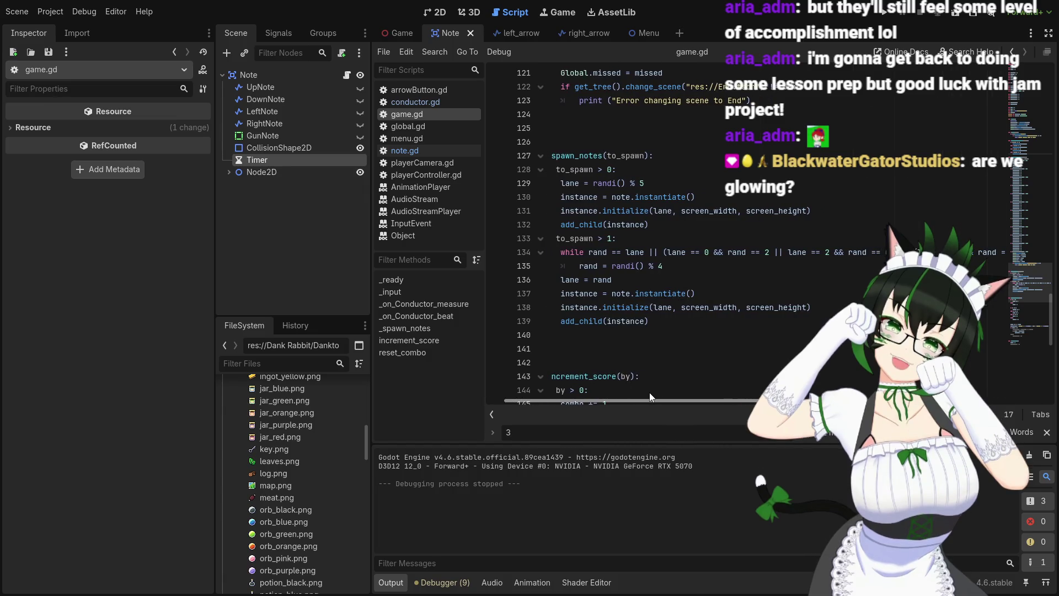
pyautogui.moveTo(650, 393)
pyautogui.mouseDown()
pyautogui.moveTo(761, 396)
pyautogui.moveTo(640, 383)
pyautogui.mouseUp()
pyautogui.hscroll(-1, 640, 383)
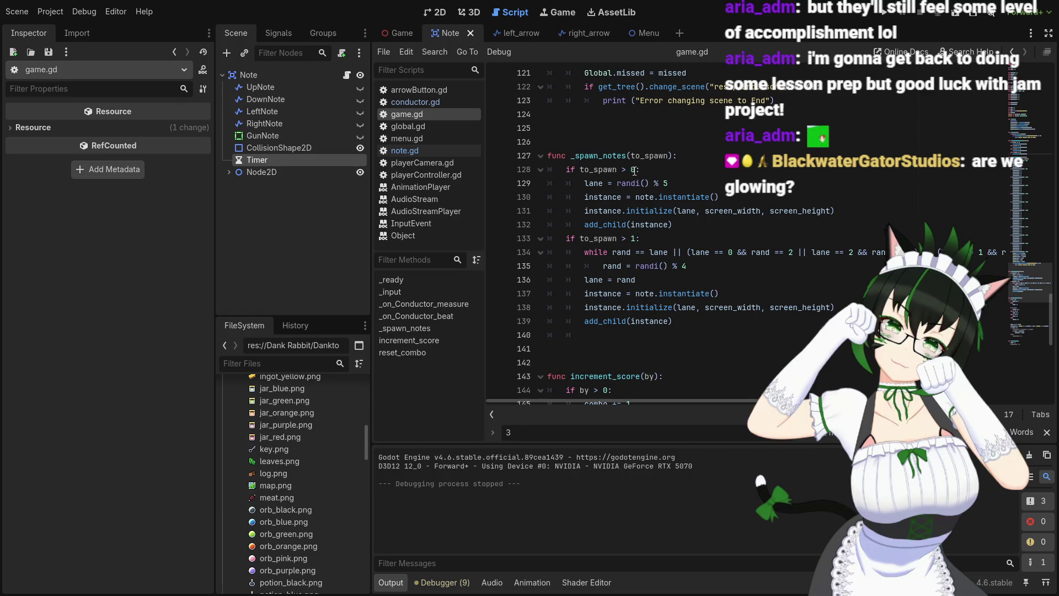
pyautogui.click(701, 174)
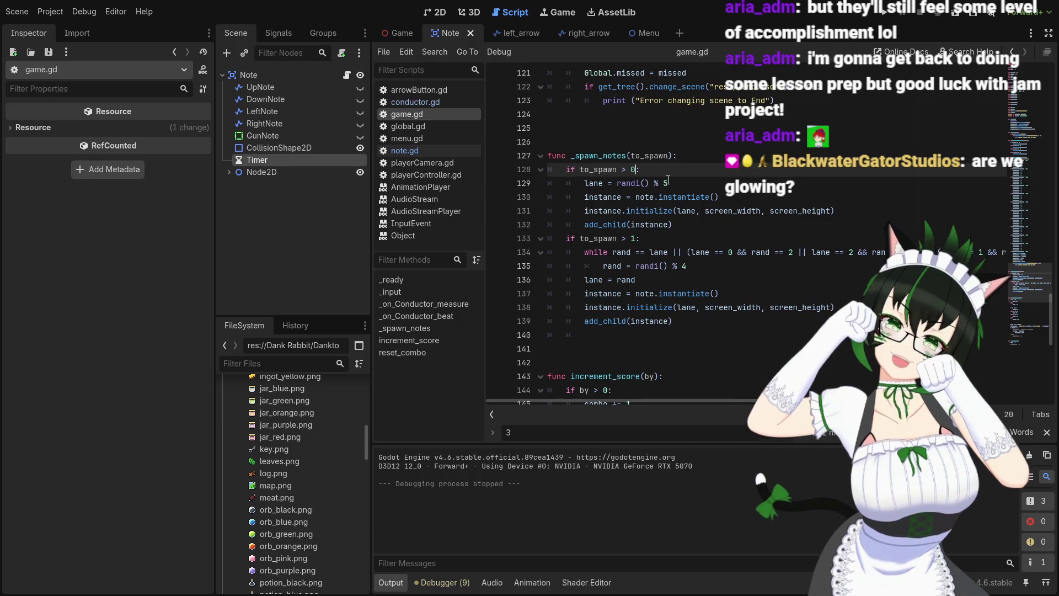
pyautogui.click(613, 157)
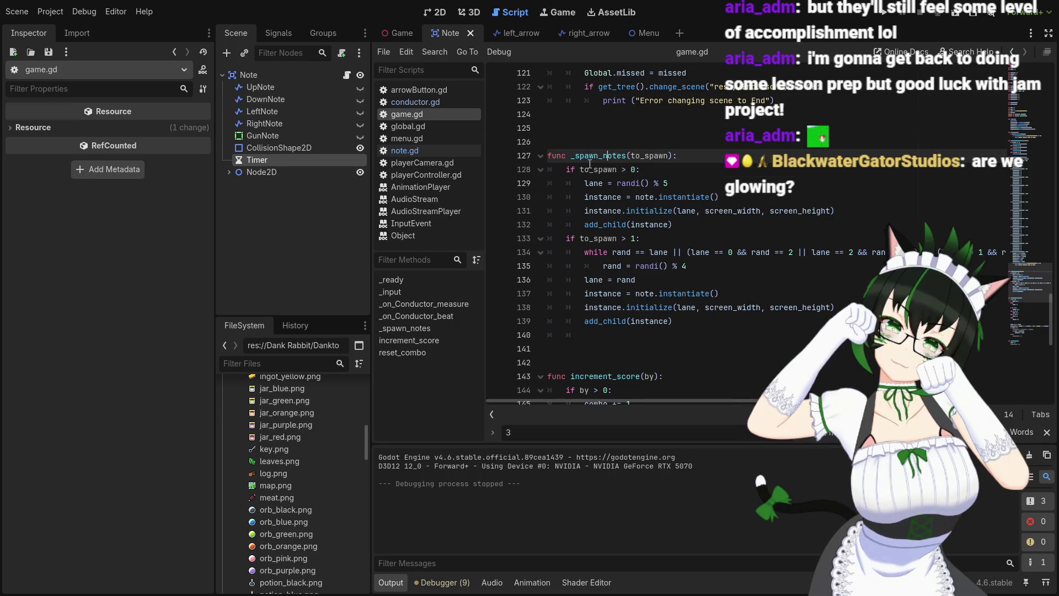
pyautogui.scroll(15, 612, 245)
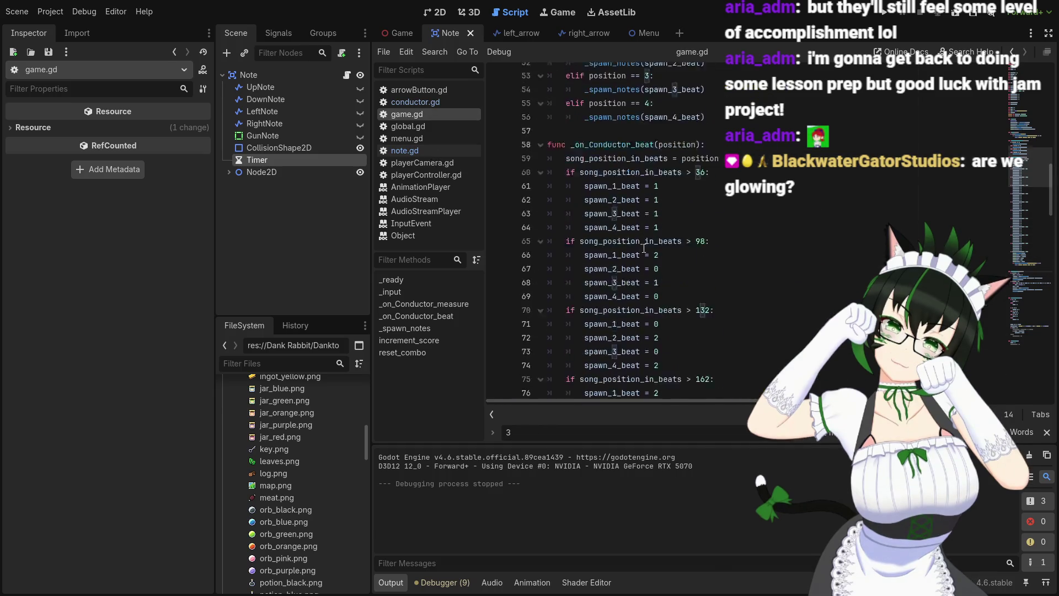
# Browse note.gd, game.gd and conductor.gd, inspecting the _on_StartTimer_timeout function
pyautogui.scroll(10, 645, 248)
pyautogui.click(426, 153)
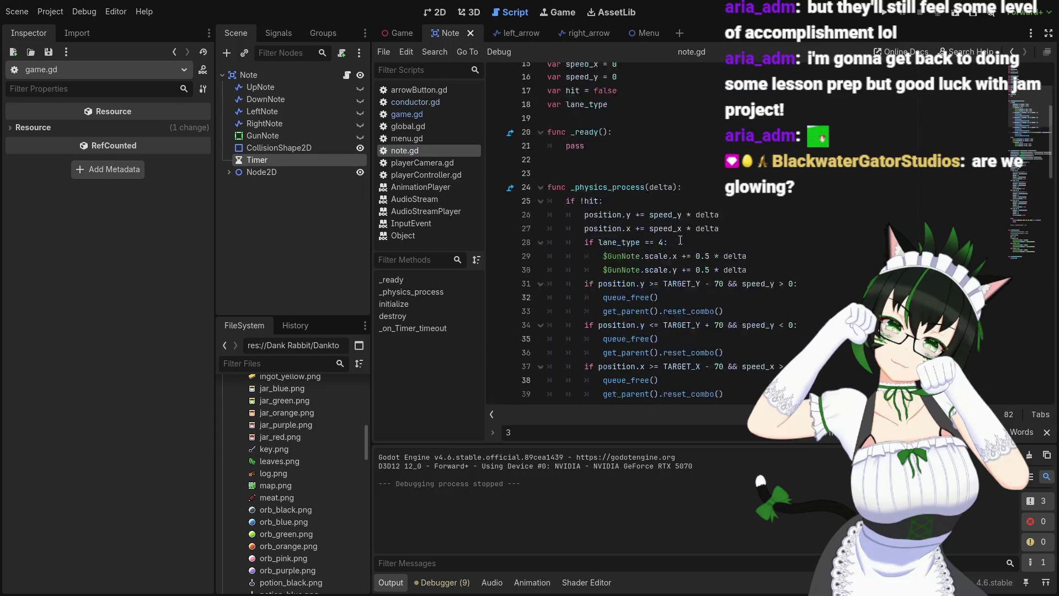
pyautogui.scroll(-10, 680, 240)
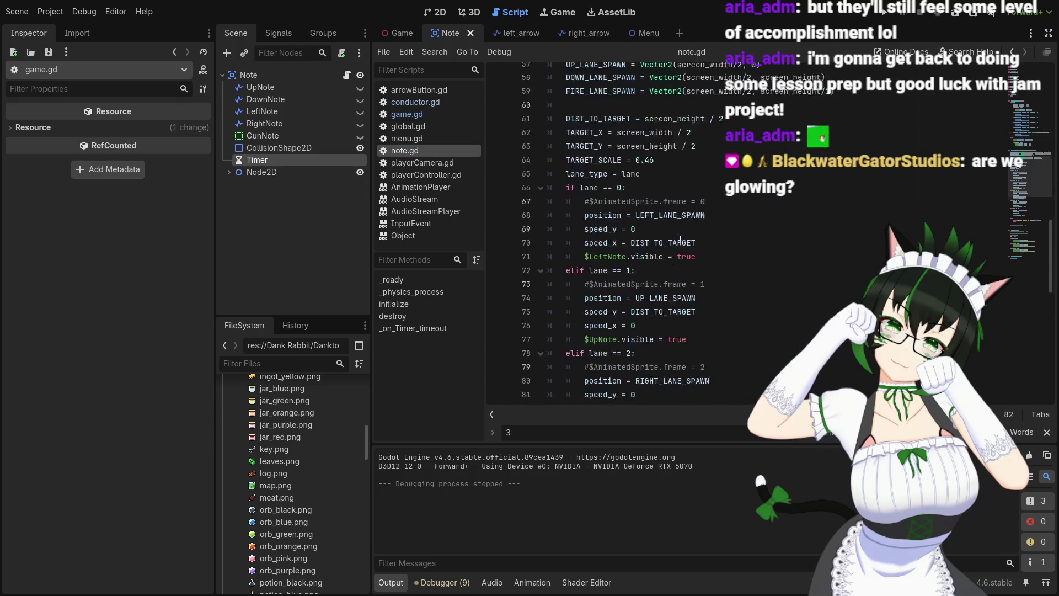
pyautogui.scroll(-10, 680, 240)
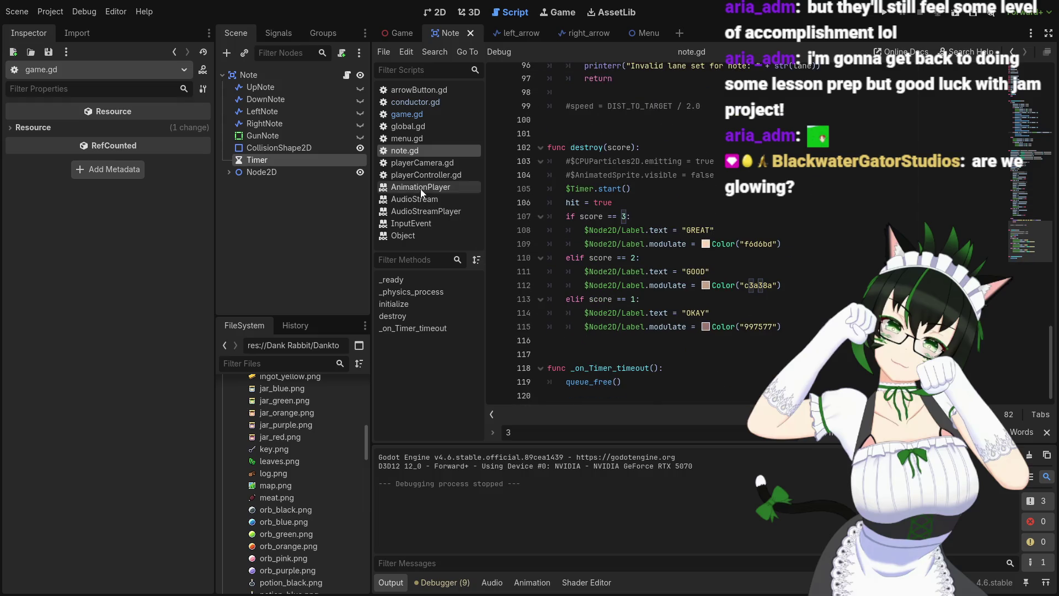
pyautogui.click(422, 117)
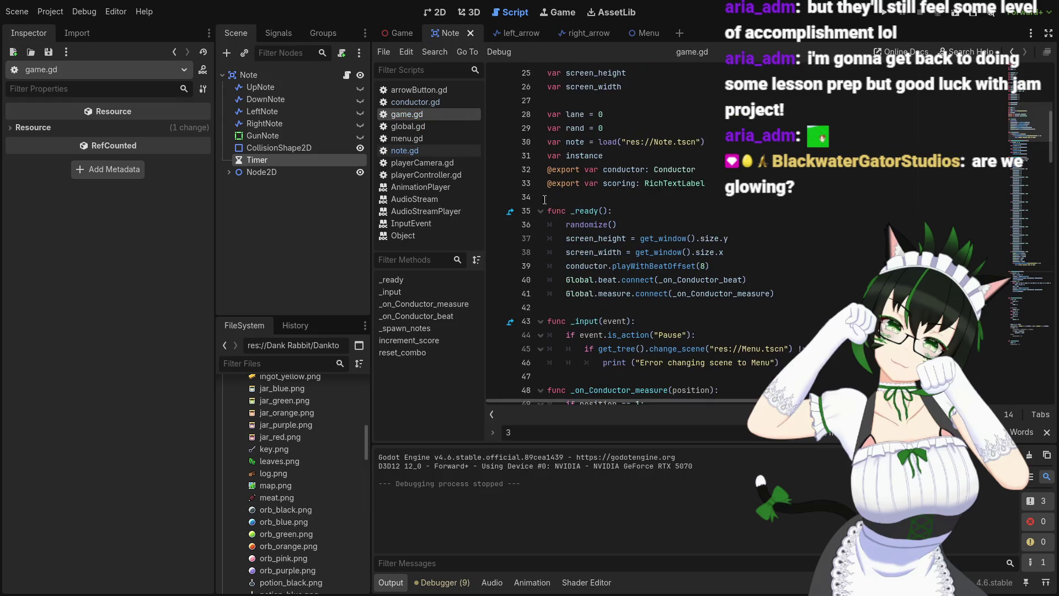
pyautogui.click(433, 103)
pyautogui.click(732, 237)
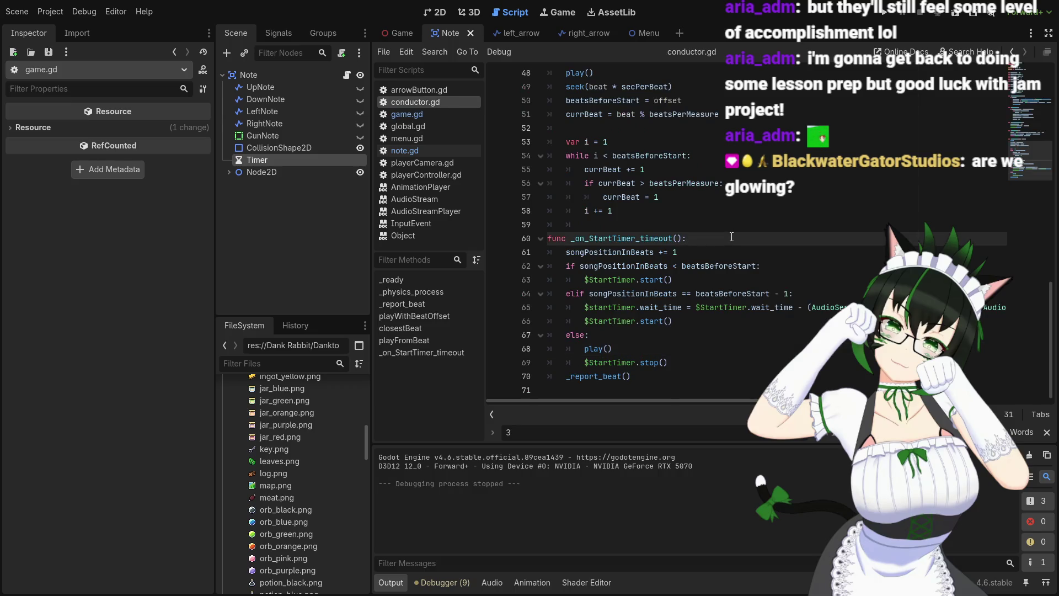
pyautogui.scroll(9, 731, 237)
pyautogui.scroll(7, 731, 237)
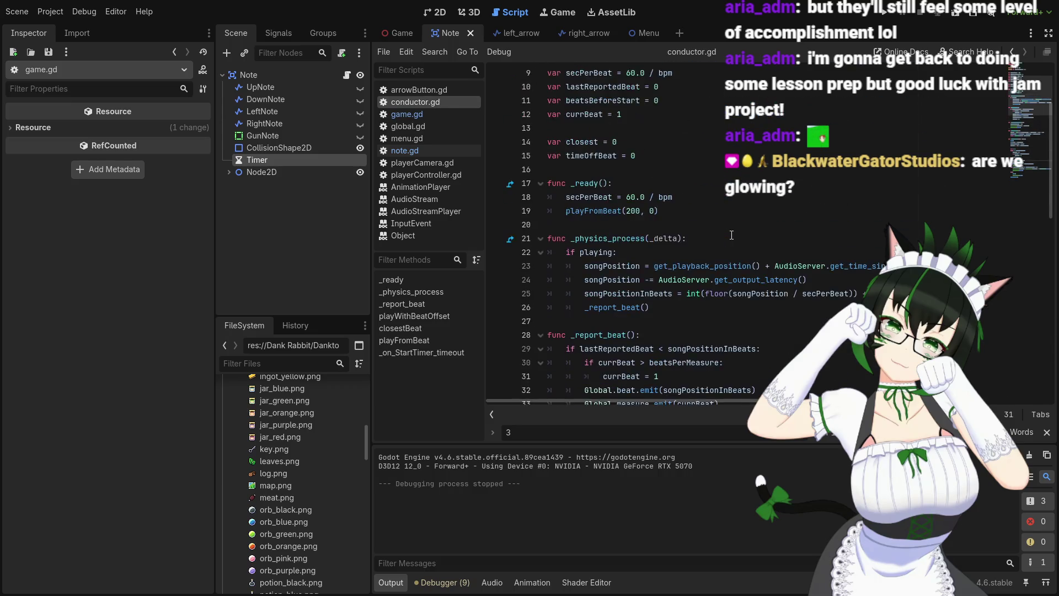
# Check note.gd's scoring code, then settle on game.gd's _spawn_notes function
pyautogui.click(428, 113)
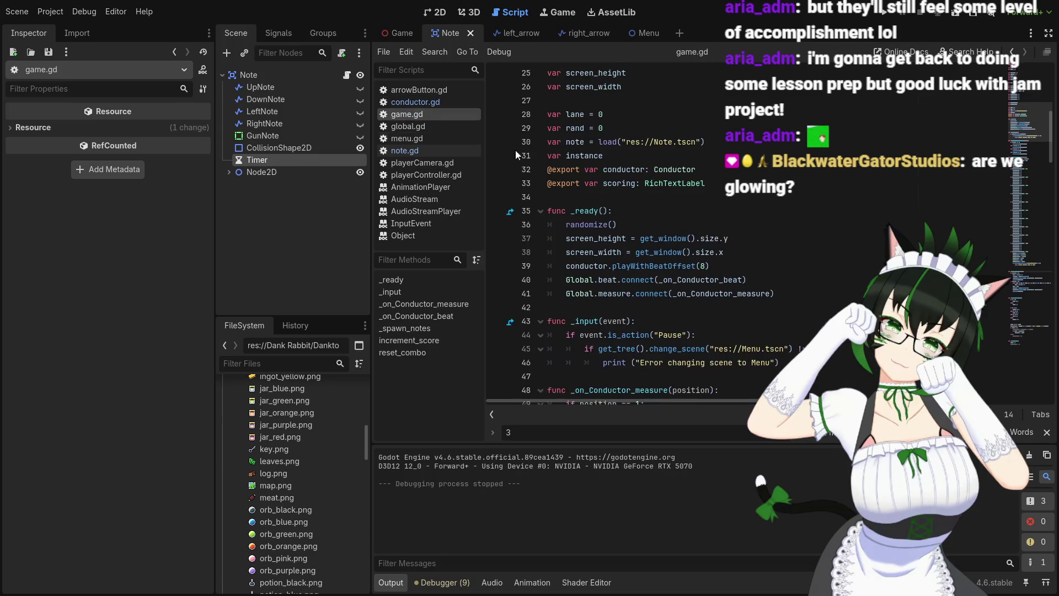
pyautogui.scroll(4, 691, 219)
pyautogui.scroll(-15, 691, 219)
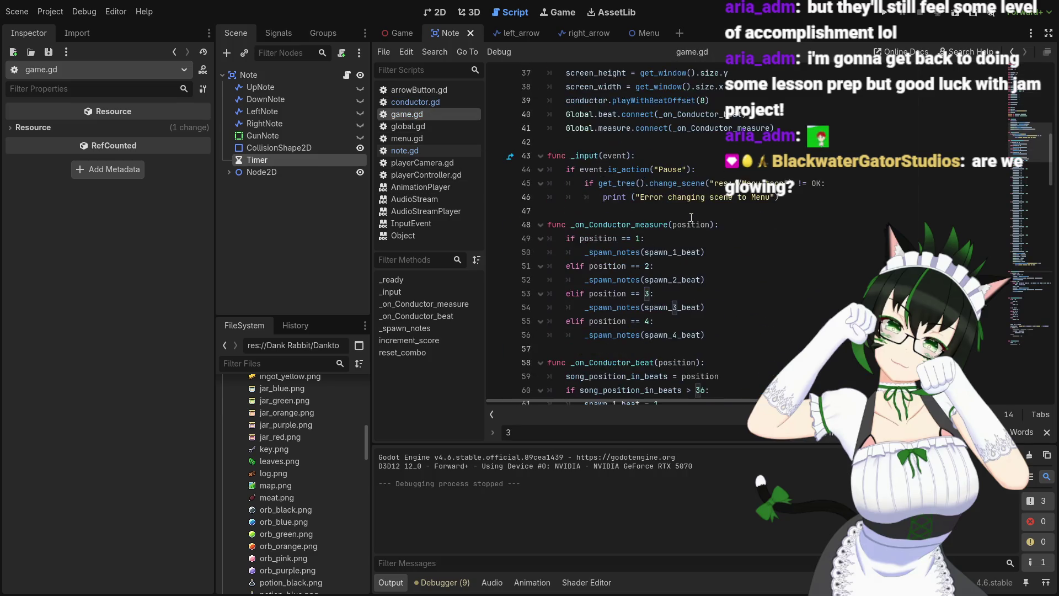
pyautogui.scroll(-20, 691, 216)
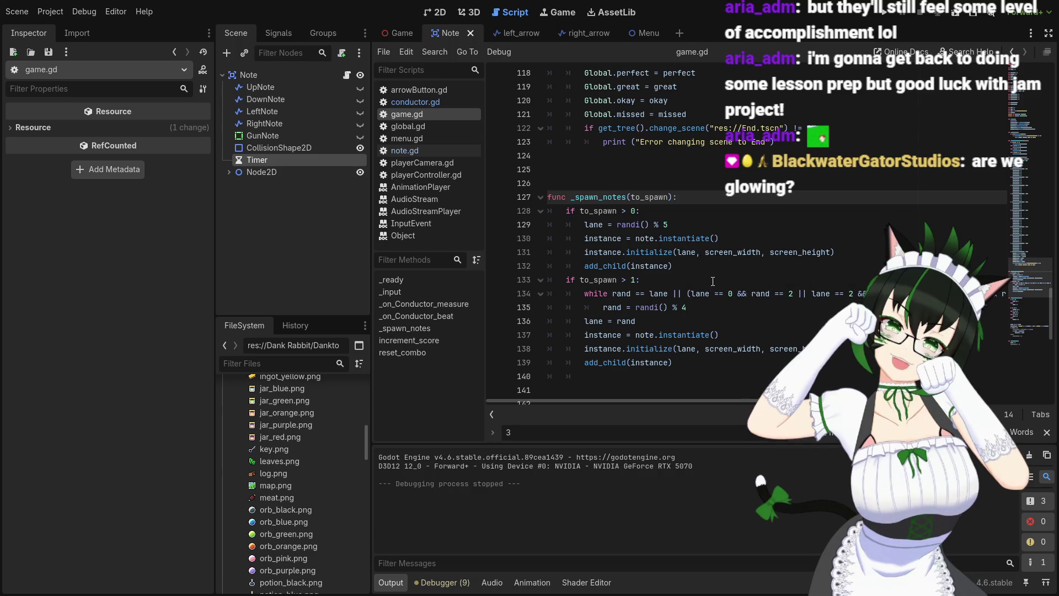
pyautogui.click(420, 151)
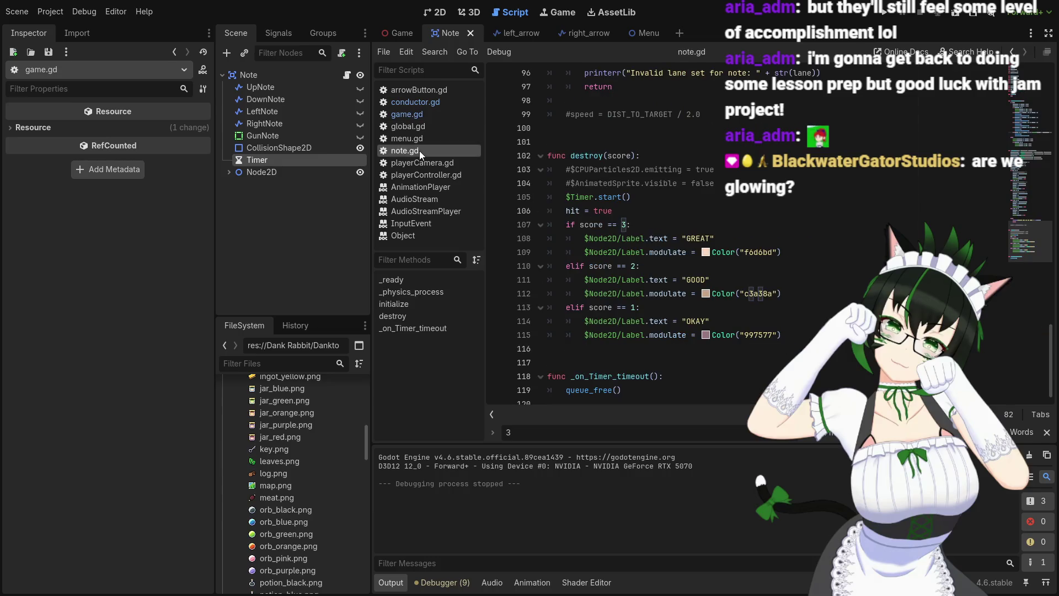
pyautogui.click(431, 115)
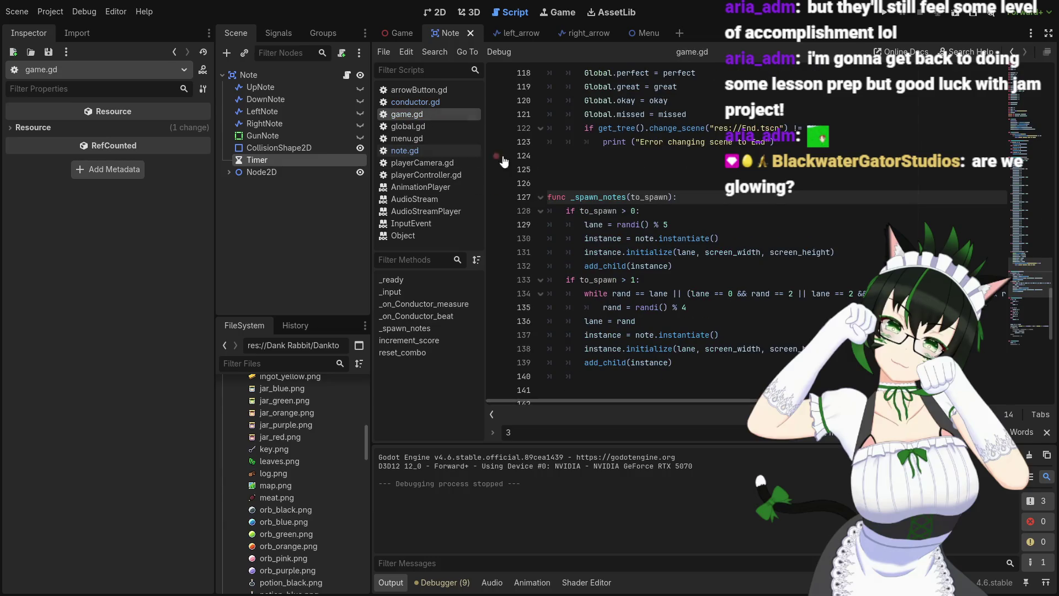
pyautogui.click(443, 105)
pyautogui.scroll(-10, 632, 220)
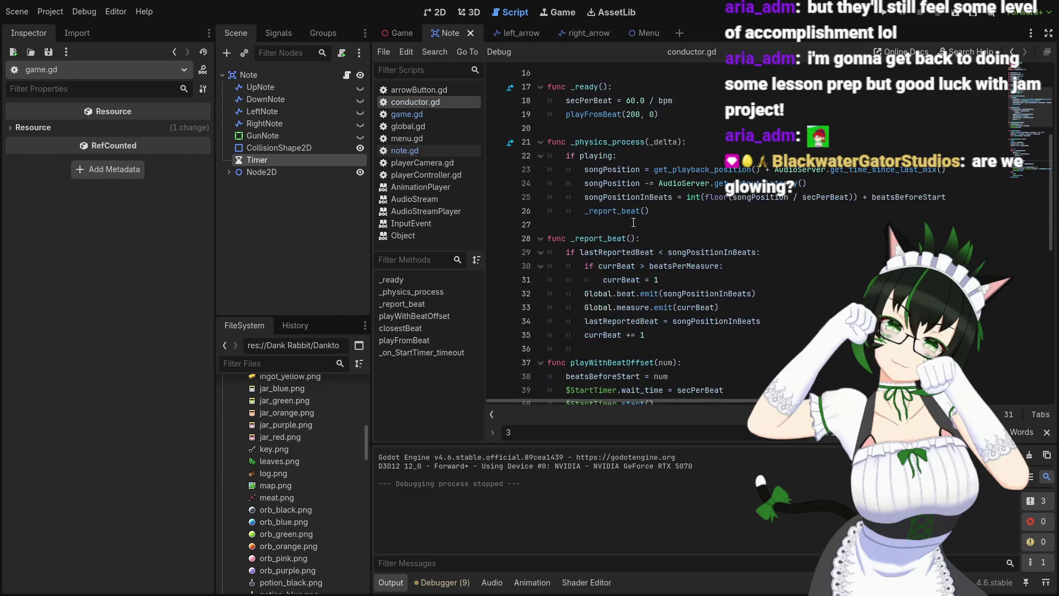
pyautogui.click(426, 115)
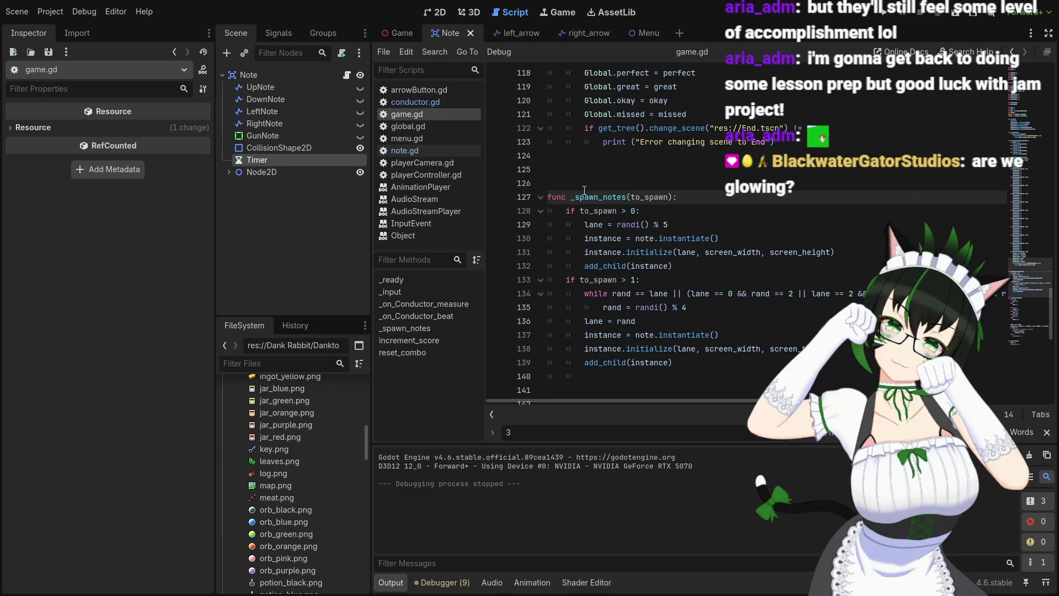
pyautogui.scroll(-3, 602, 197)
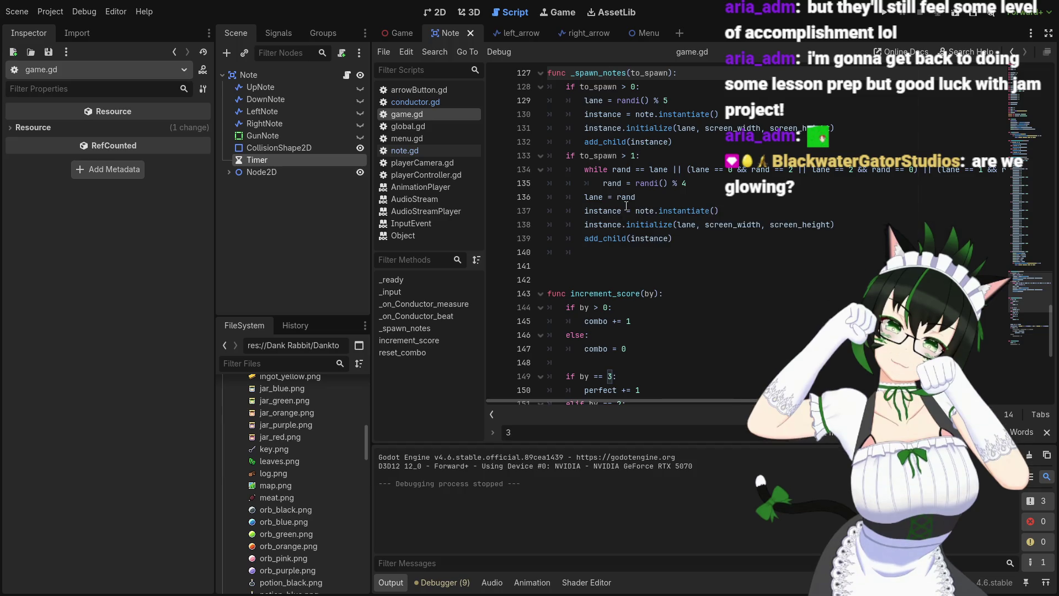
pyautogui.moveTo(651, 398)
pyautogui.mouseDown()
pyautogui.moveTo(669, 395)
pyautogui.moveTo(641, 389)
pyautogui.mouseUp()
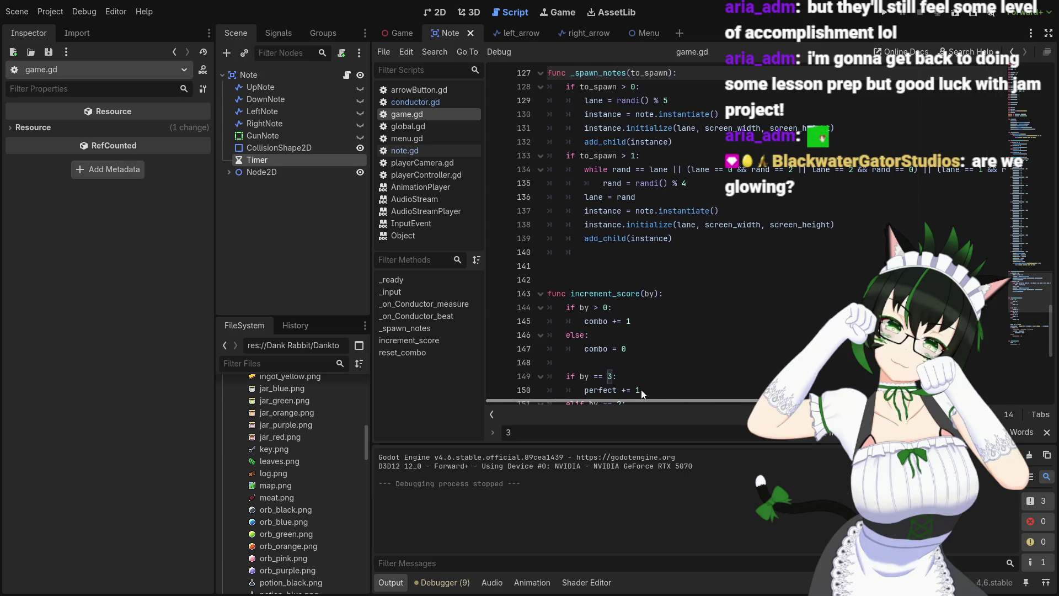
pyautogui.moveTo(558, 92); pyautogui.dragTo(678, 108)
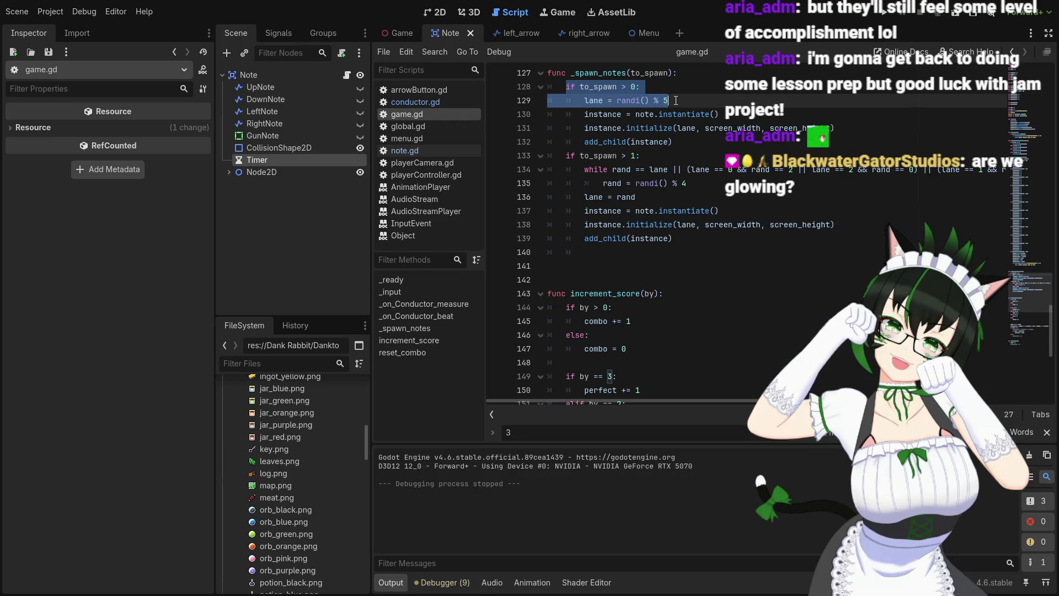
pyautogui.click(677, 101)
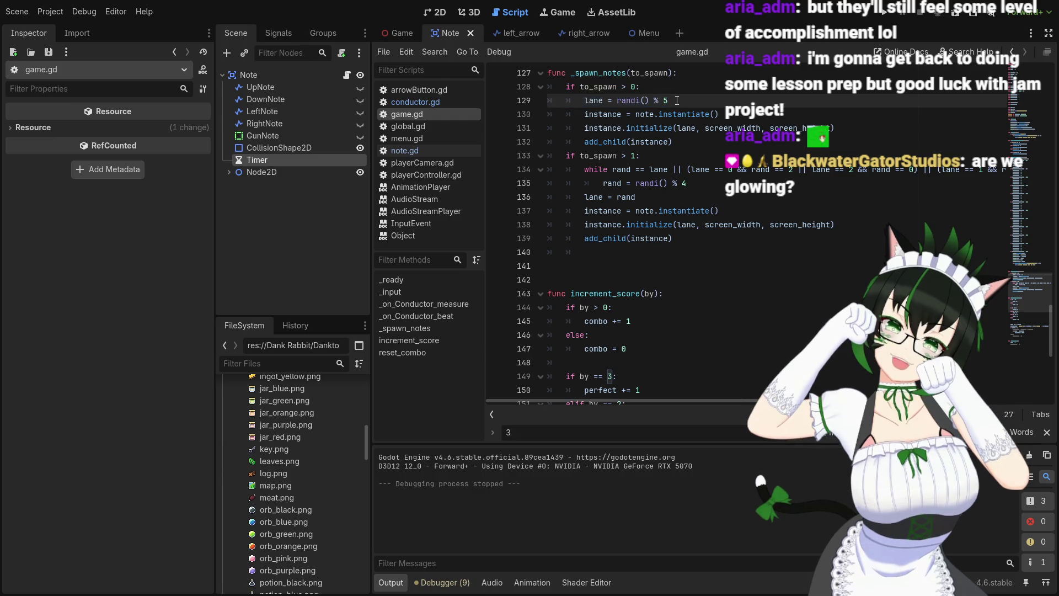
pyautogui.click(637, 88)
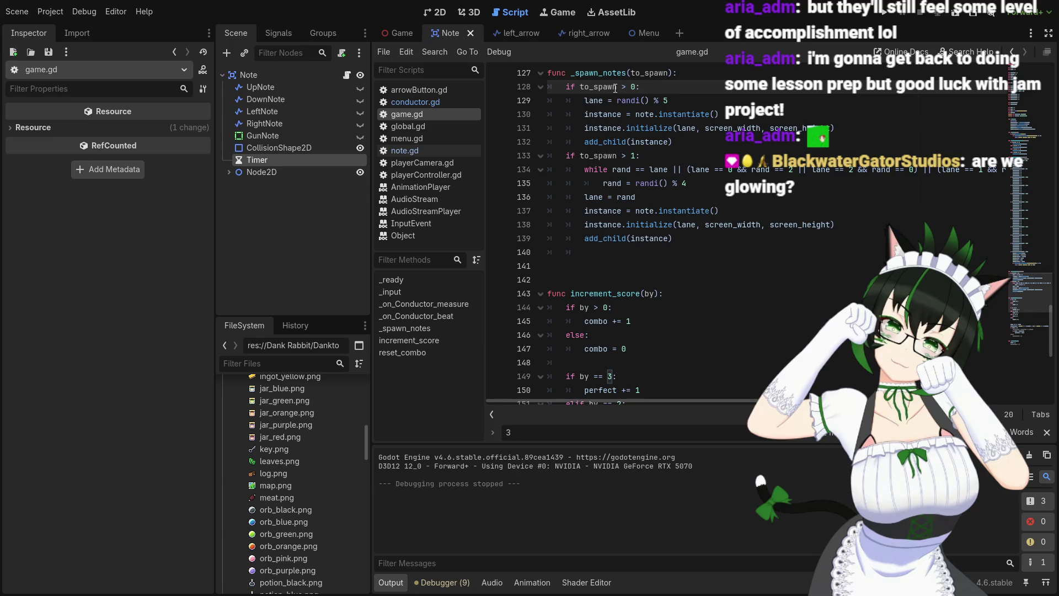
pyautogui.moveTo(622, 87); pyautogui.dragTo(648, 84)
pyautogui.press('Left')
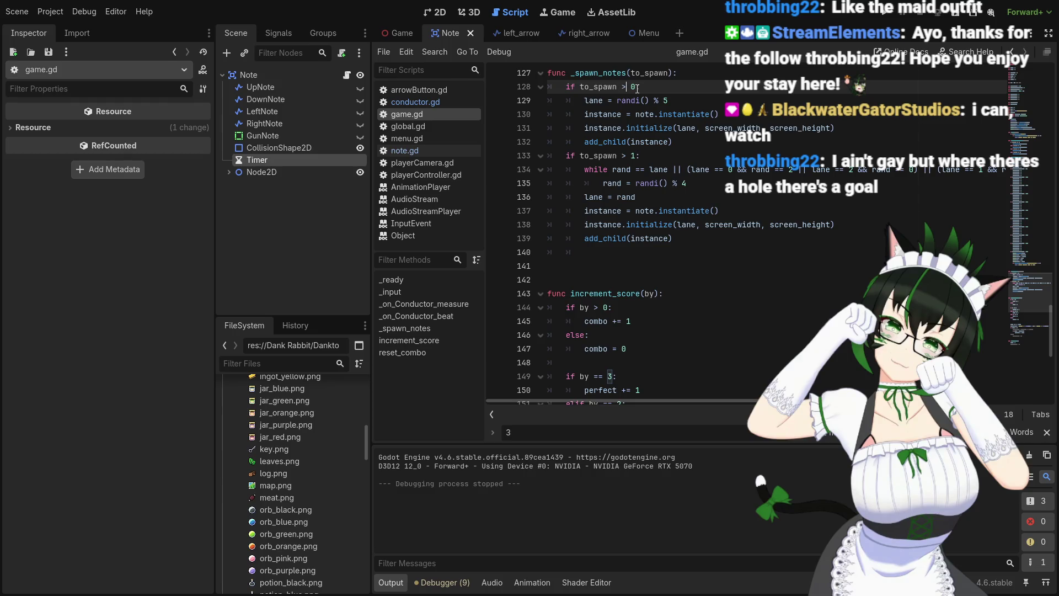
pyautogui.moveTo(566, 87)
pyautogui.mouseDown()
pyautogui.moveTo(720, 114)
pyautogui.moveTo(673, 139)
pyautogui.mouseUp()
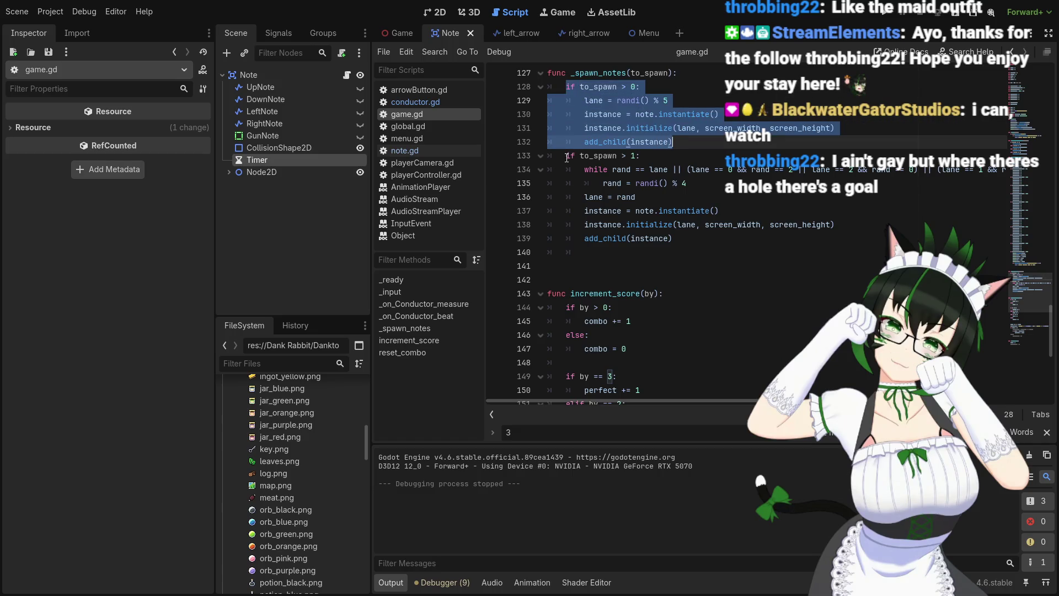
pyautogui.moveTo(567, 157); pyautogui.dragTo(673, 239)
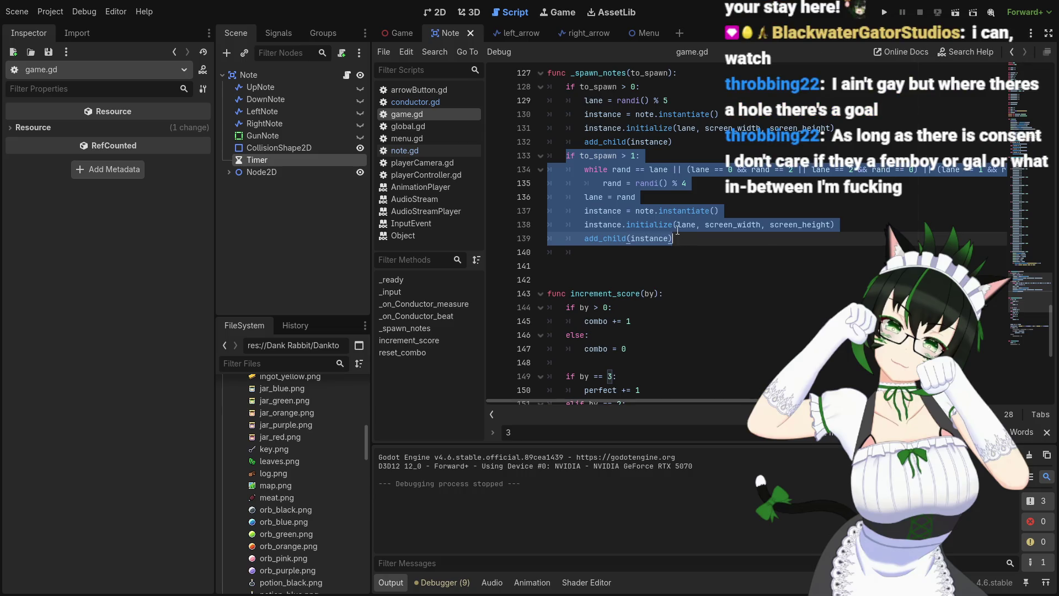
pyautogui.click(565, 87)
pyautogui.moveTo(566, 87); pyautogui.dragTo(675, 141)
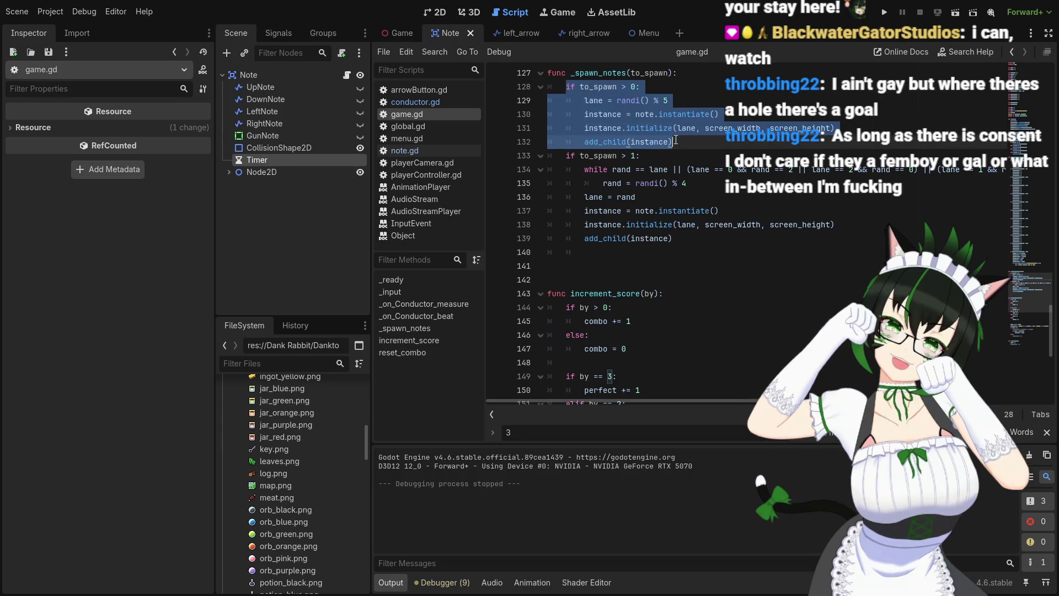
pyautogui.moveTo(563, 156)
pyautogui.mouseDown()
pyautogui.moveTo(712, 211)
pyautogui.moveTo(698, 233)
pyautogui.mouseUp()
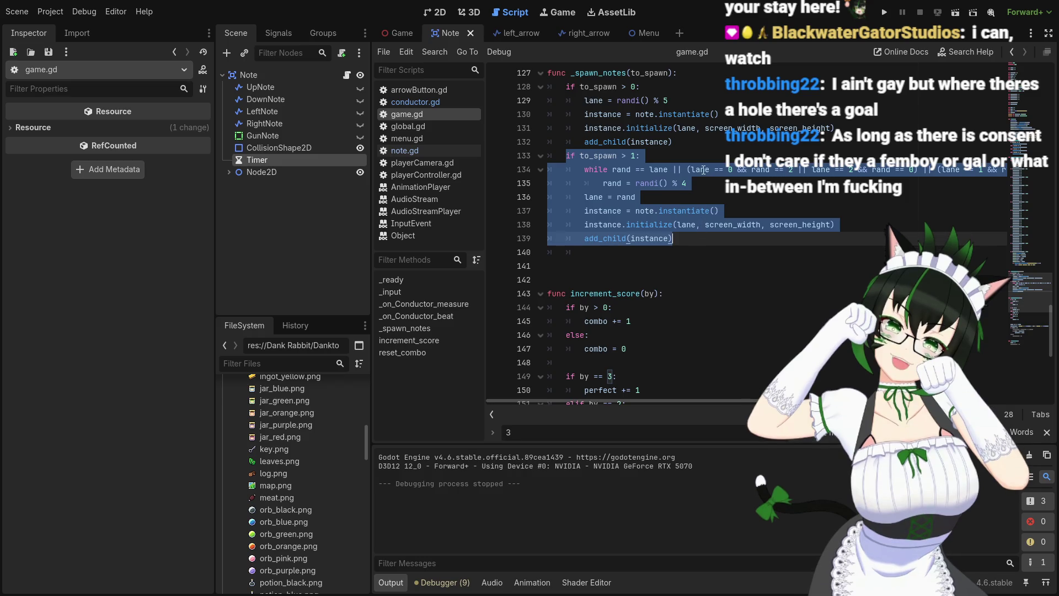
pyautogui.click(636, 87)
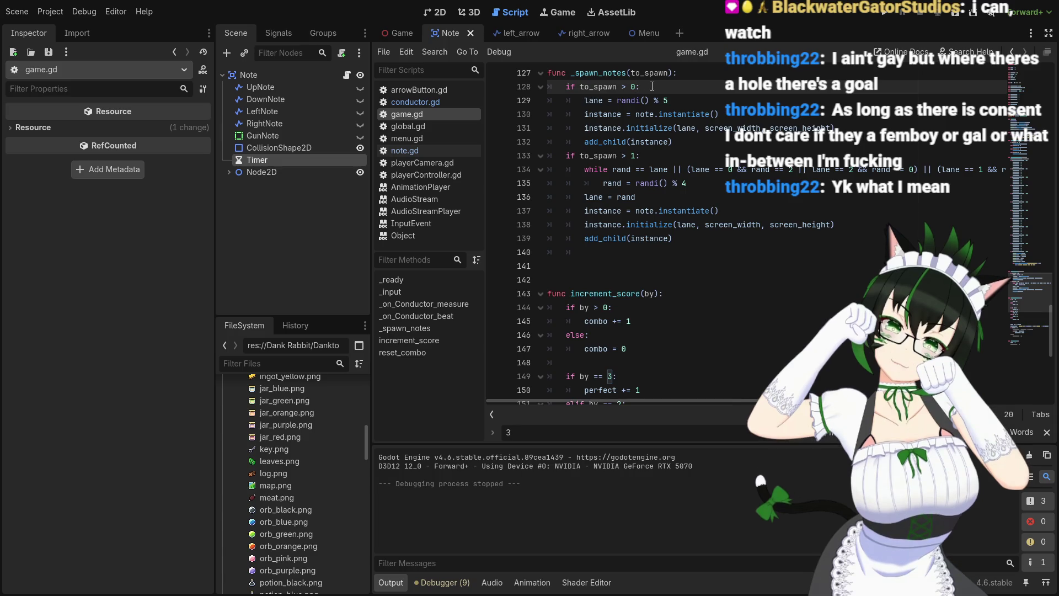
# Change the _spawn_notes checks to to_spawn == 1 on line 128 and to_spawn == 2 on line 133
pyautogui.press('BackSpace')
pyautogui.press('BackSpace')
pyautogui.press('BackSpace')
pyautogui.write('== 1')
pyautogui.moveTo(622, 156); pyautogui.dragTo(635, 156)
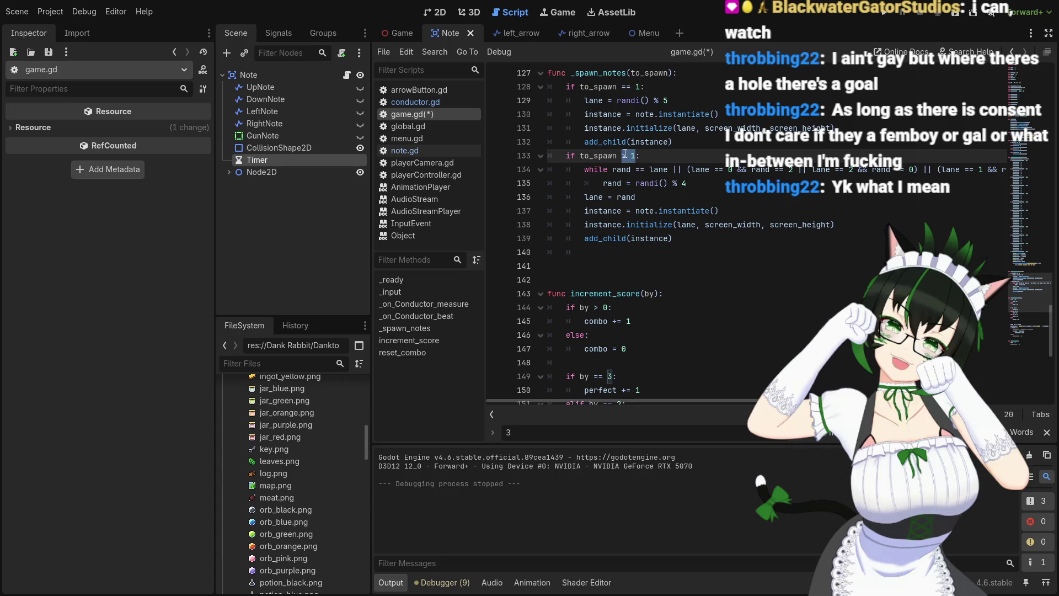
pyautogui.press('BackSpace')
pyautogui.write('== 2')
# Work through the to_spawn == 2 branch's while condition and its randi() % 4 reroll line
pyautogui.scroll(1, 689, 211)
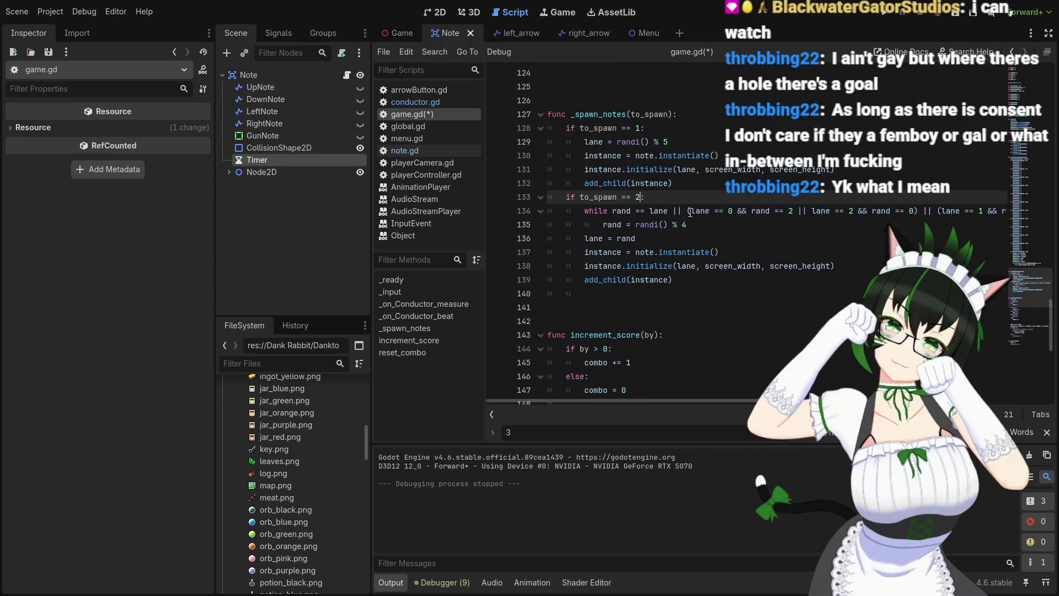
pyautogui.moveTo(690, 211)
pyautogui.scroll(-3, 703, 202)
pyautogui.scroll(3, 713, 244)
pyautogui.moveTo(651, 400)
pyautogui.mouseDown()
pyautogui.moveTo(767, 403)
pyautogui.moveTo(640, 397)
pyautogui.mouseUp()
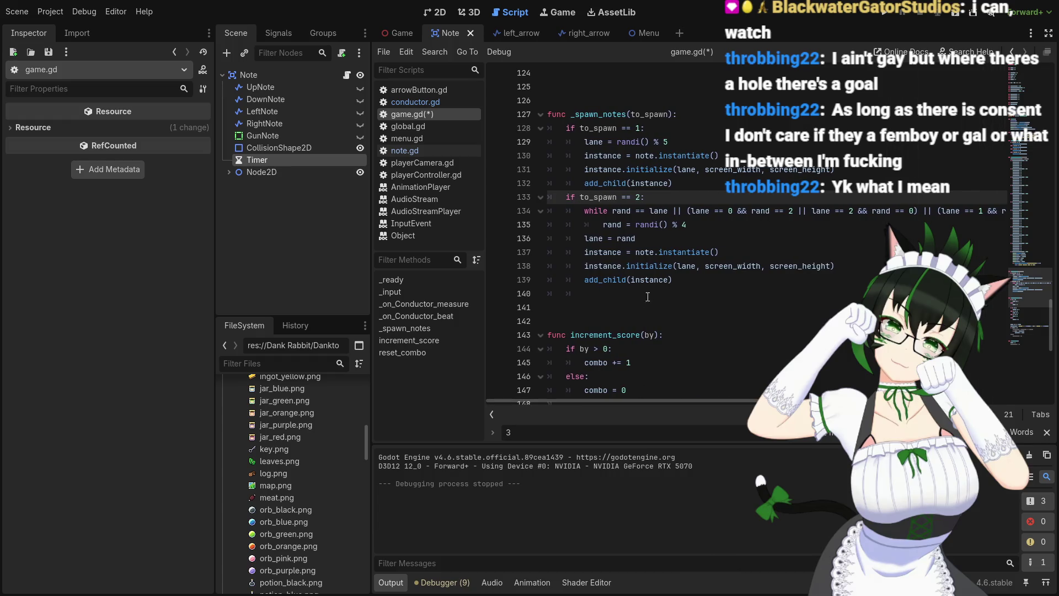
pyautogui.click(651, 244)
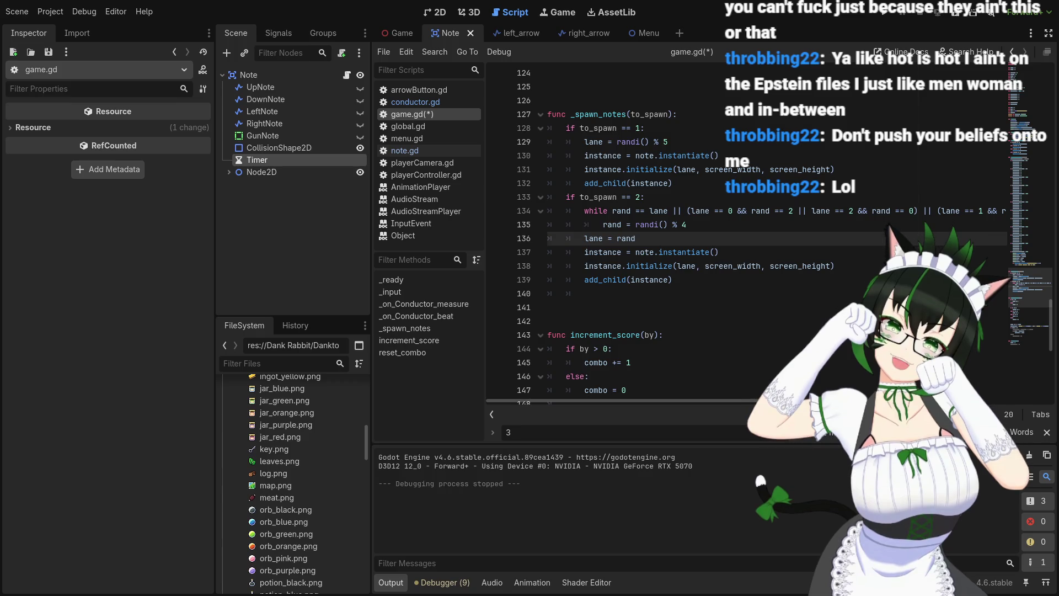
pyautogui.click(640, 197)
pyautogui.moveTo(684, 399)
pyautogui.mouseDown()
pyautogui.moveTo(800, 400)
pyautogui.moveTo(671, 398)
pyautogui.mouseUp()
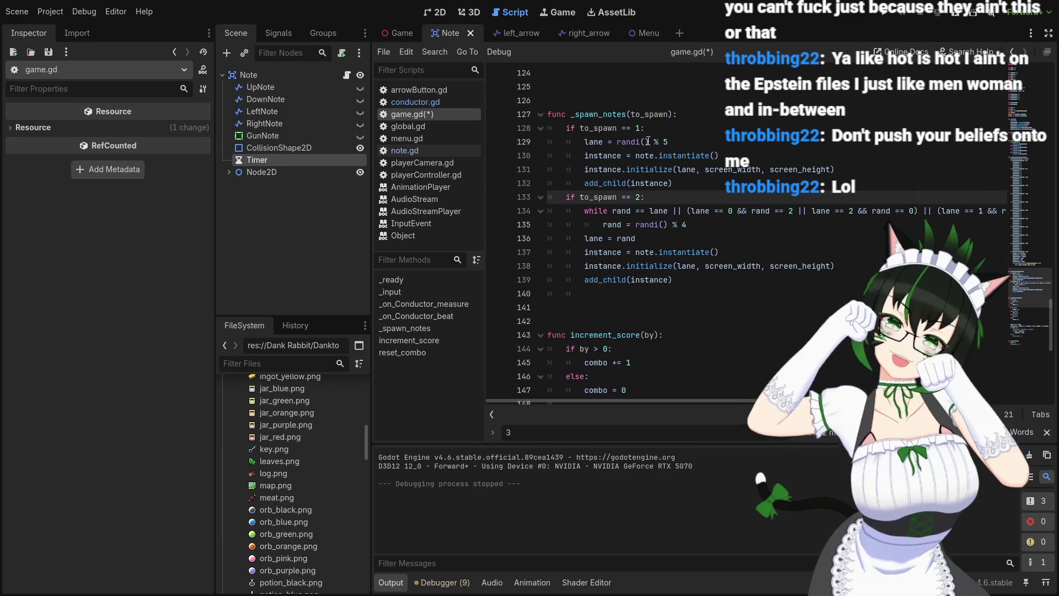
pyautogui.click(671, 142)
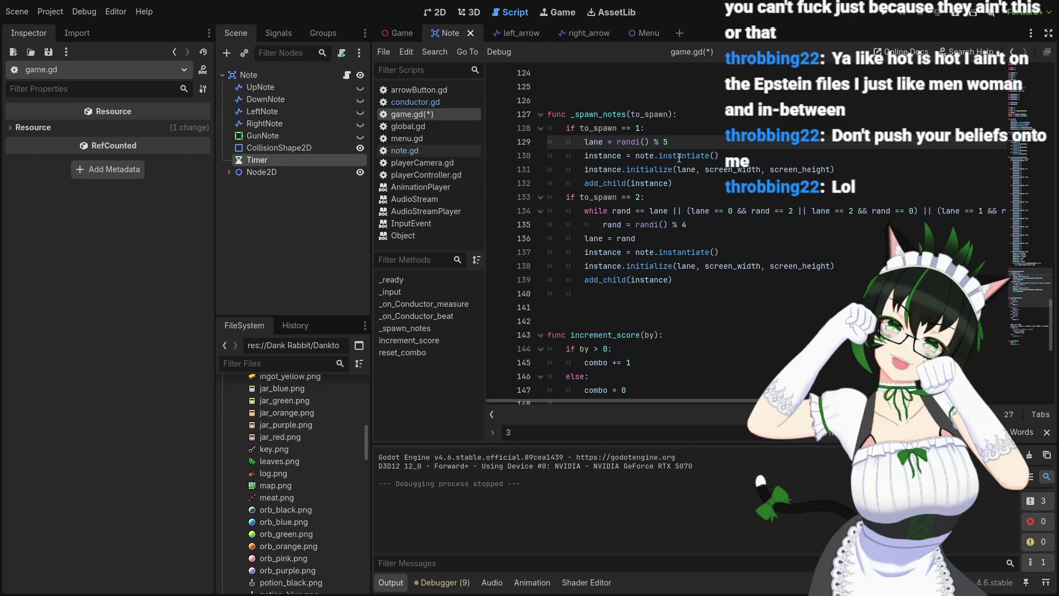
pyautogui.click(667, 199)
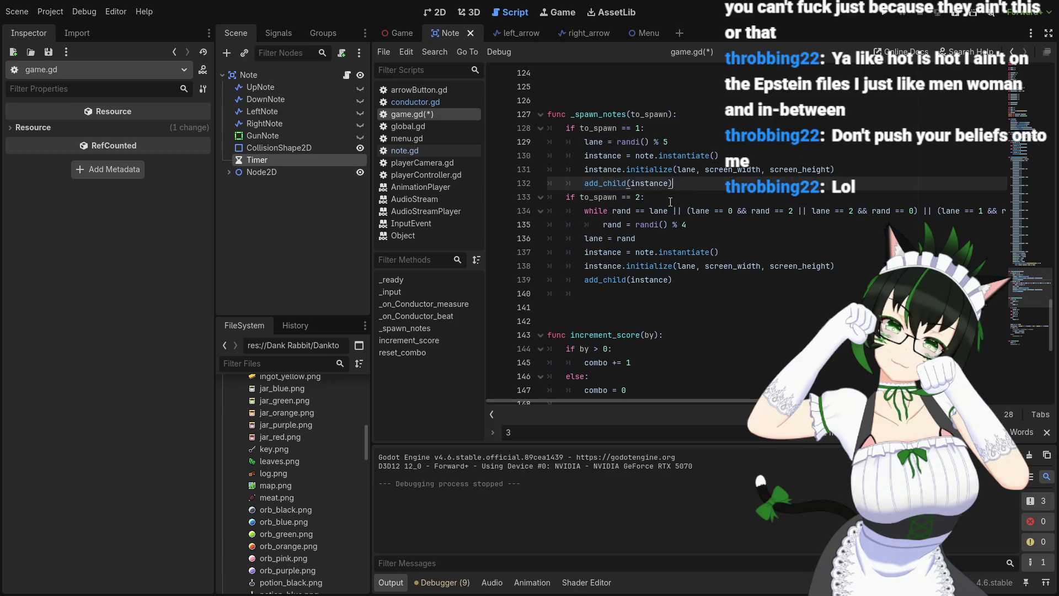
pyautogui.click(704, 224)
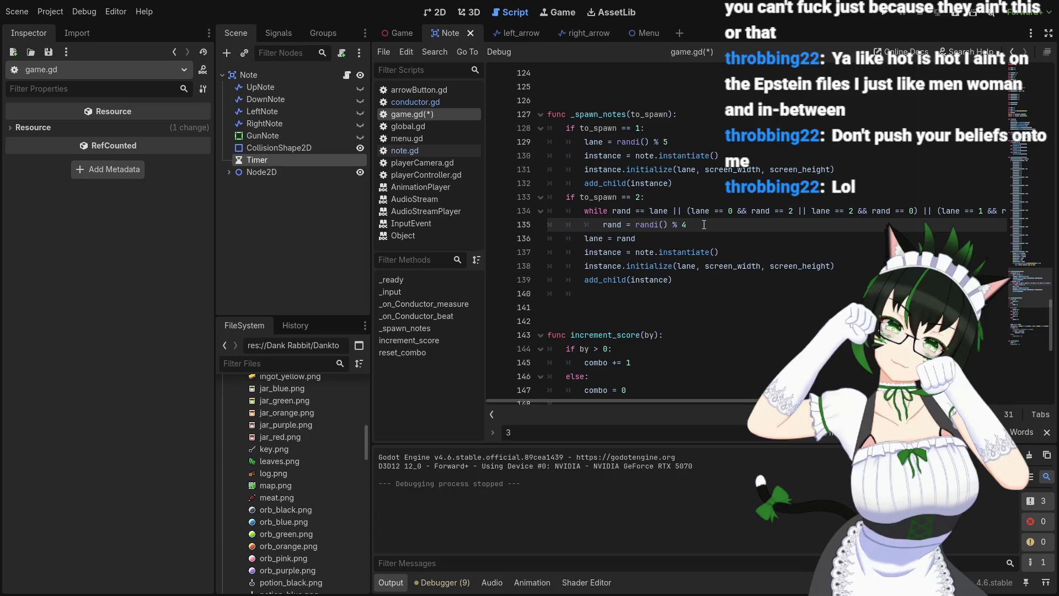
pyautogui.click(665, 200)
# Save game.gd and launch the game to test the new spawn conditions
pyautogui.hotkey('ctrl', 's')
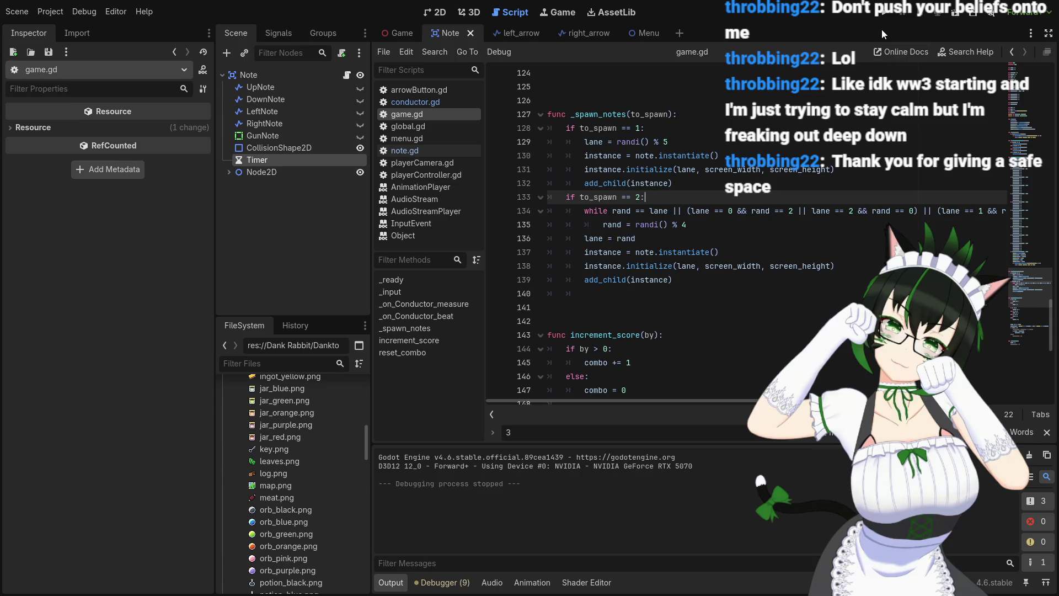
pyautogui.click(889, 15)
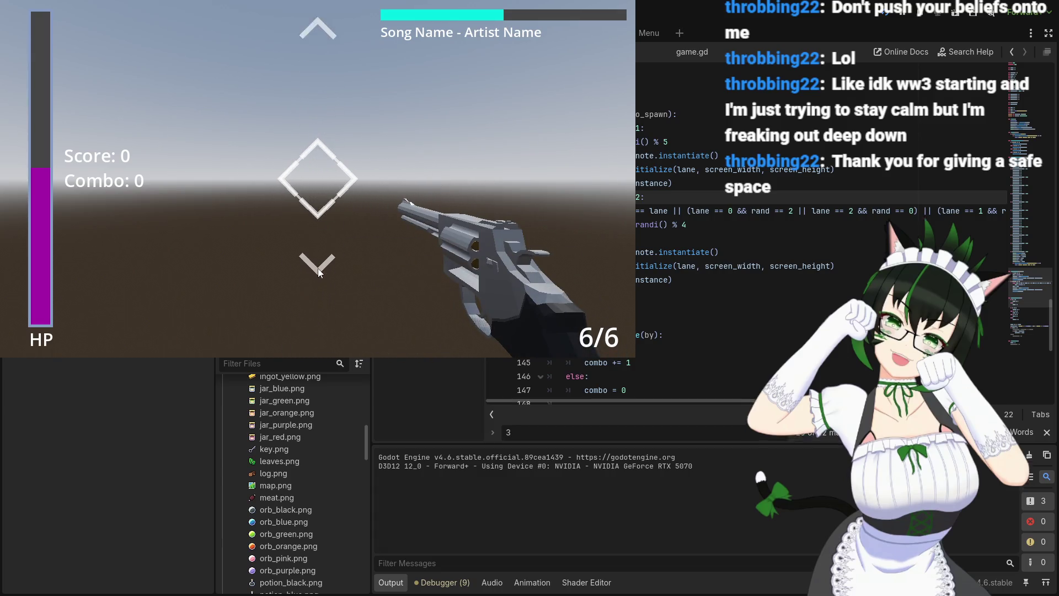
# Press Escape in-game to hit the change_scene error at game.gd line 45, then stop the game
pyautogui.press('Escape')
pyautogui.moveTo(598, 363)
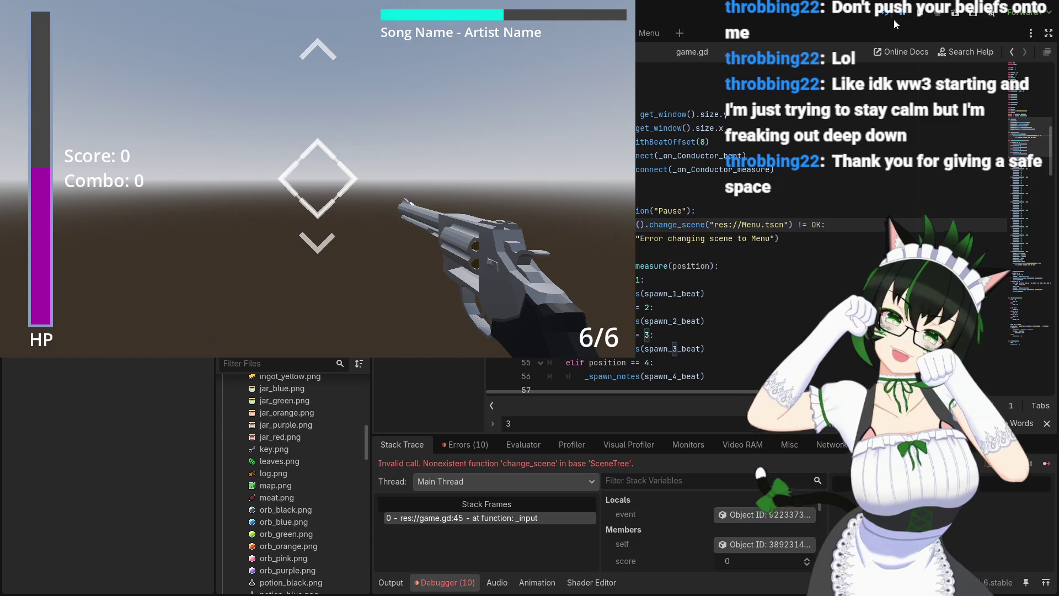
pyautogui.press('F8')
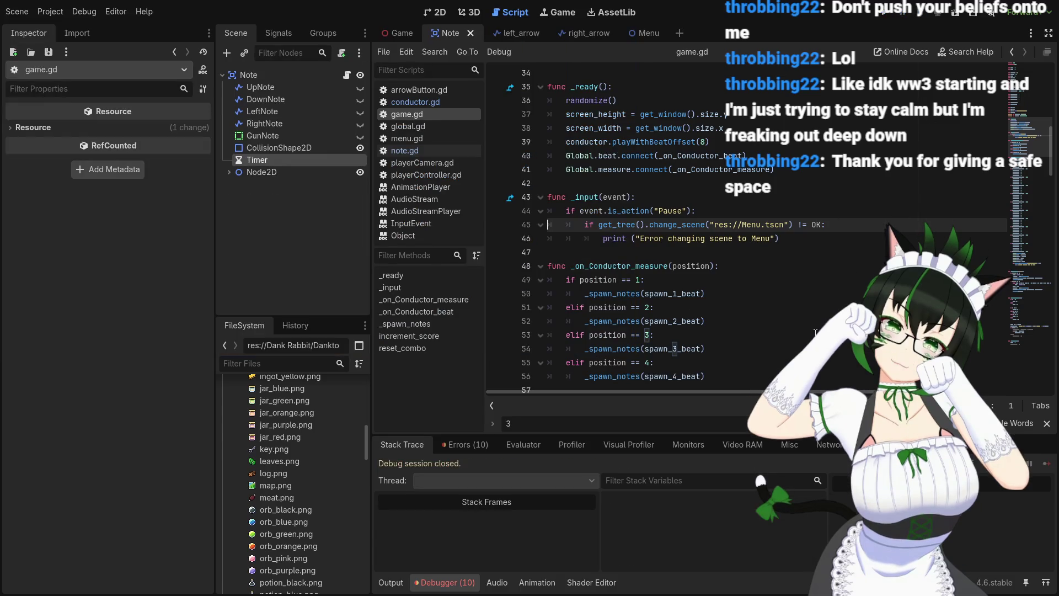
# Switch from game.gd to note.gd and scroll through its gun-note removal checks to initialize
pyautogui.click(790, 247)
pyautogui.scroll(7, 790, 247)
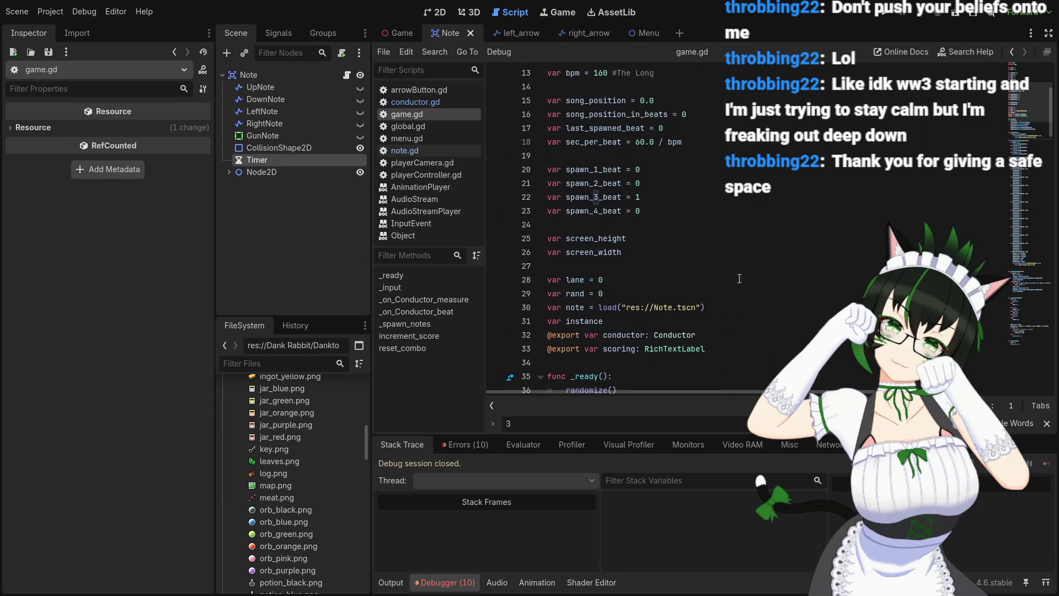
pyautogui.click(441, 148)
pyautogui.scroll(5, 679, 236)
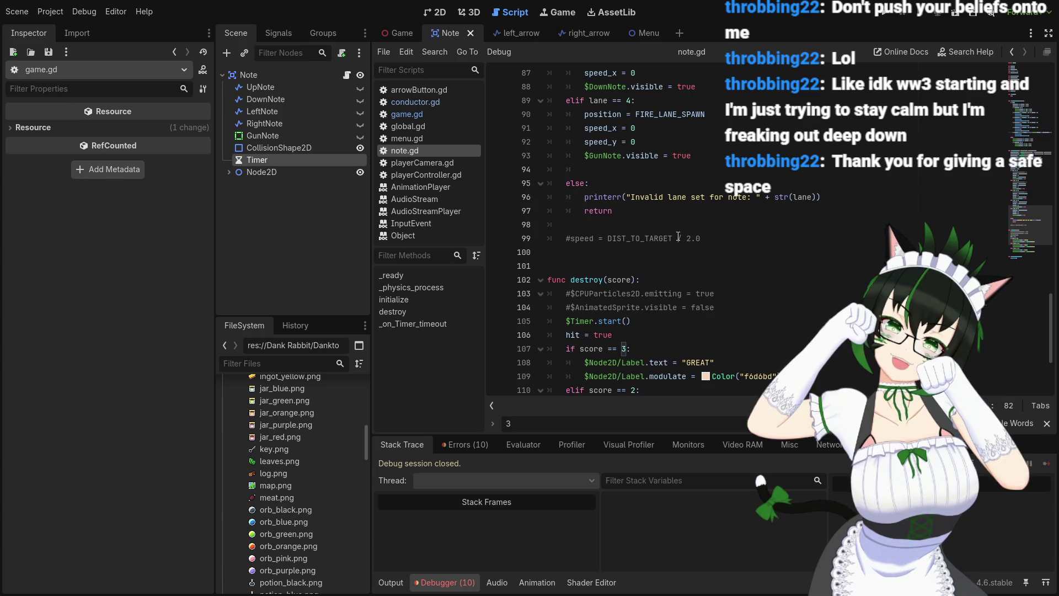
pyautogui.scroll(10, 679, 236)
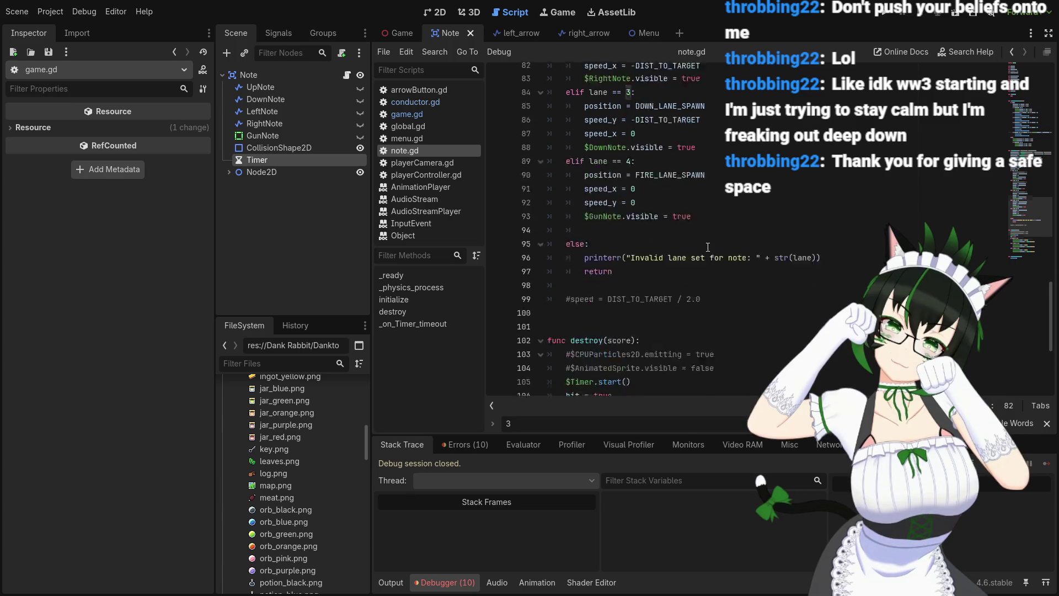
pyautogui.scroll(7, 673, 285)
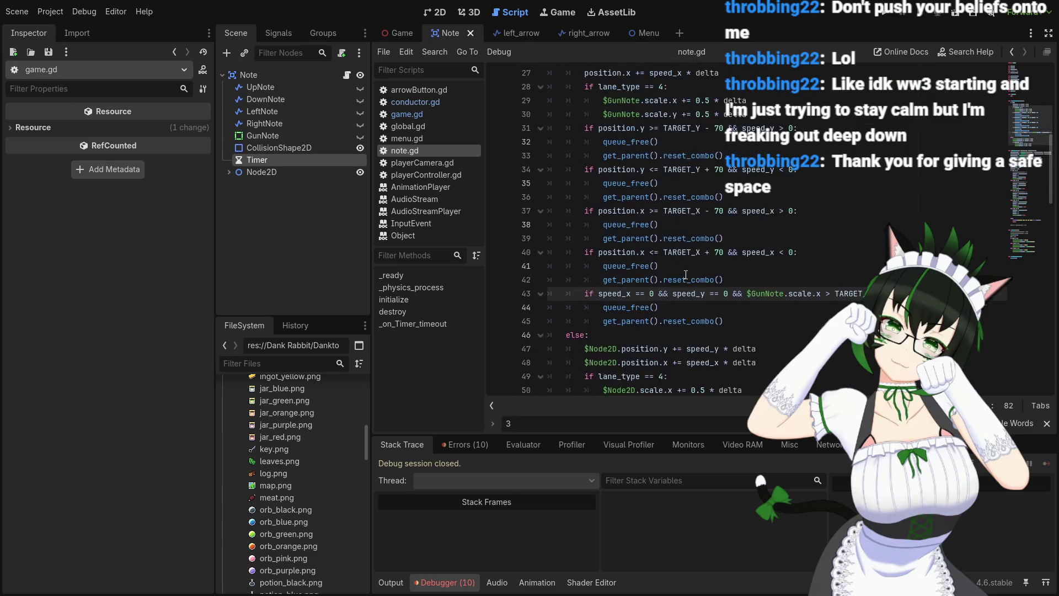
pyautogui.scroll(-1, 688, 274)
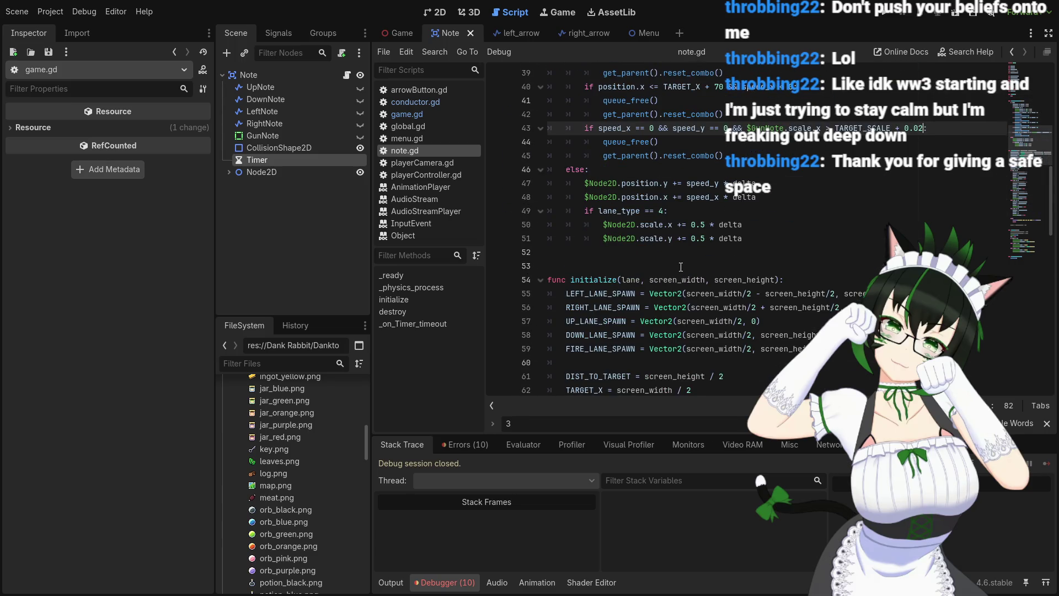